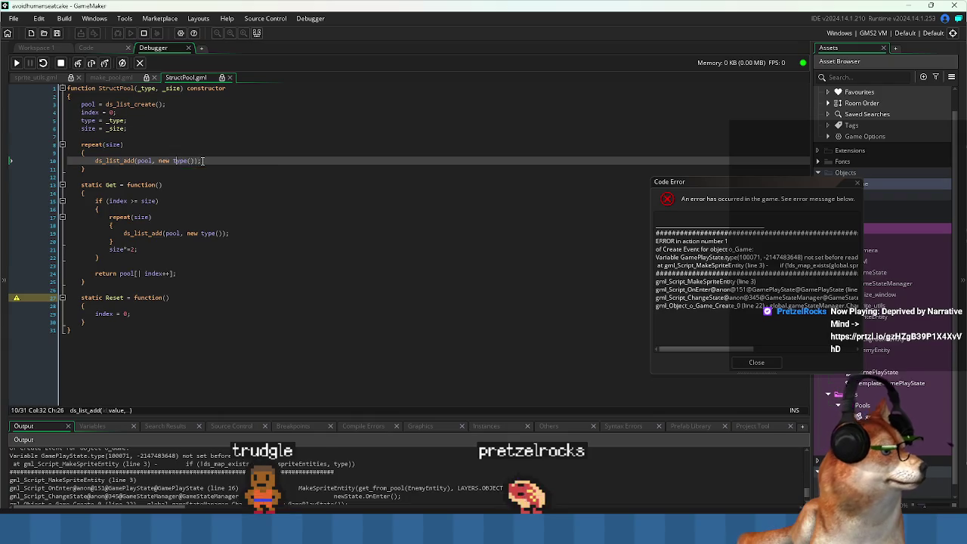
- Click line 10's type() call in StructPool.gml, then go back to the SpriteEntity script
left_click(113, 190)
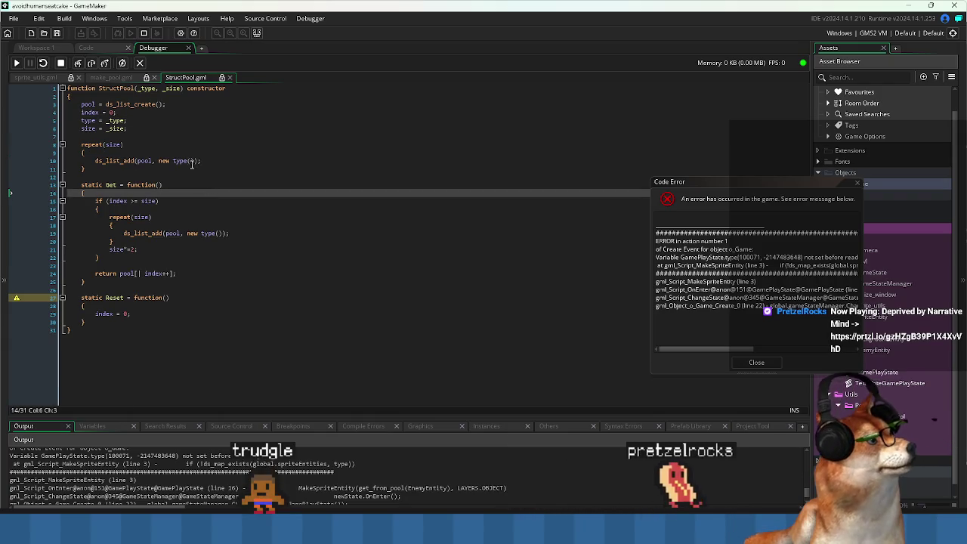
left_click(192, 161)
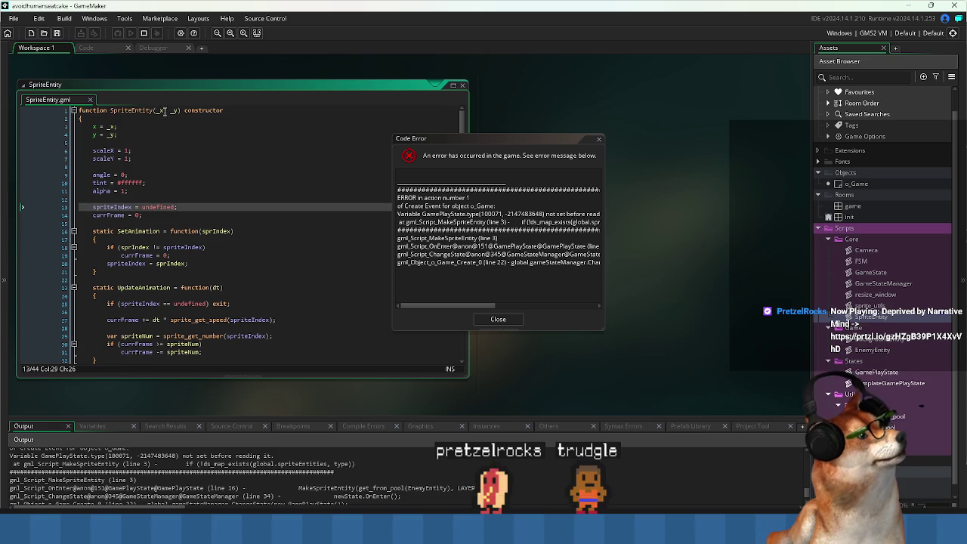
- Change the SpriteEntity constructor parameters to (_x=0, _y=0) and save the script
left_click(164, 111)
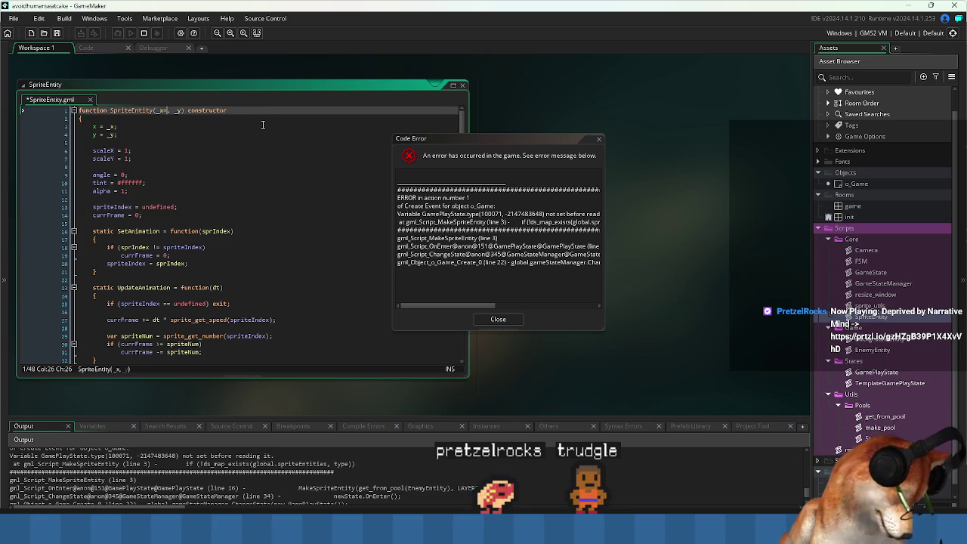
key("Right")
key("Right")
key("Right")
type("=0")
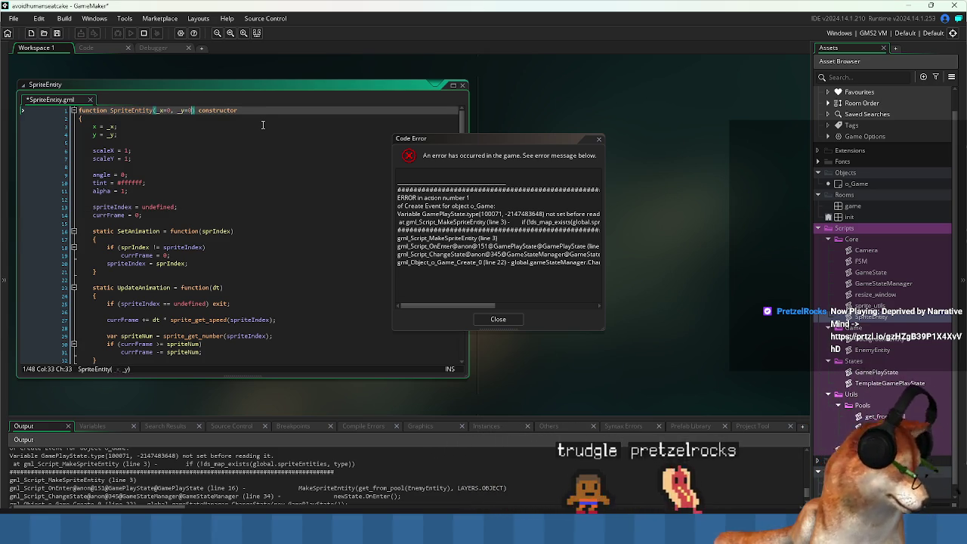
key("ctrl+s")
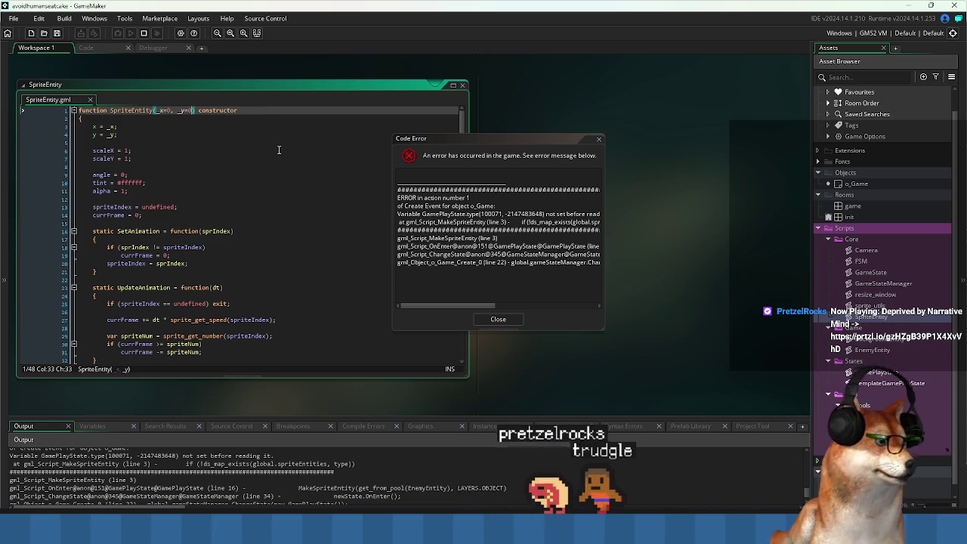
- Bring the Code Error report forward, reposition it, and close it
left_click(455, 310)
mouse_move(463, 309)
left_mouse_down()
mouse_move(450, 303)
mouse_move(466, 291)
mouse_move(449, 296)
mouse_move(451, 285)
mouse_move(472, 270)
mouse_move(496, 275)
mouse_move(451, 274)
mouse_move(503, 268)
mouse_move(559, 280)
mouse_move(463, 275)
left_mouse_up()
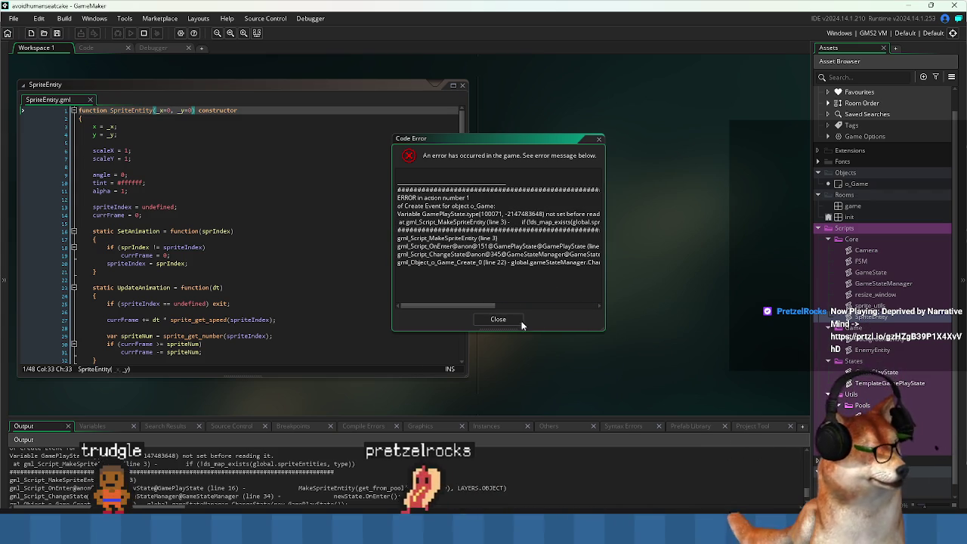
left_click(503, 319)
- Close the error, rerun in debug, dismiss the new error, stop, and open GamePlayState
left_click(302, 159)
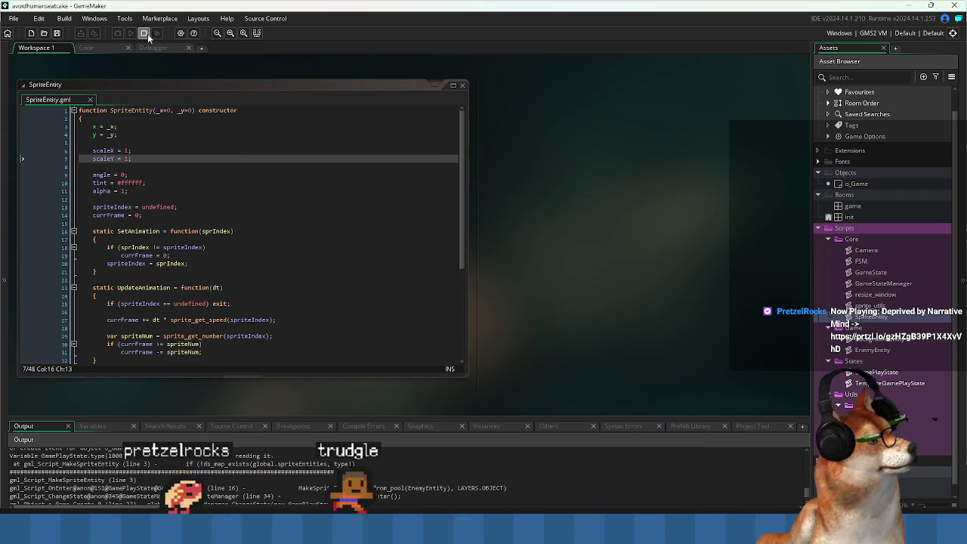
left_click(157, 34)
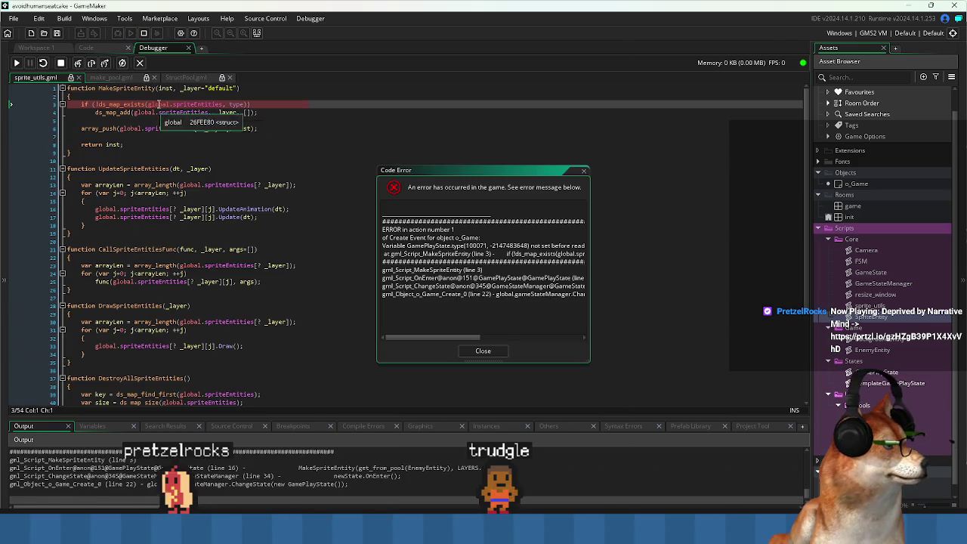
left_click(476, 349)
left_click(145, 33)
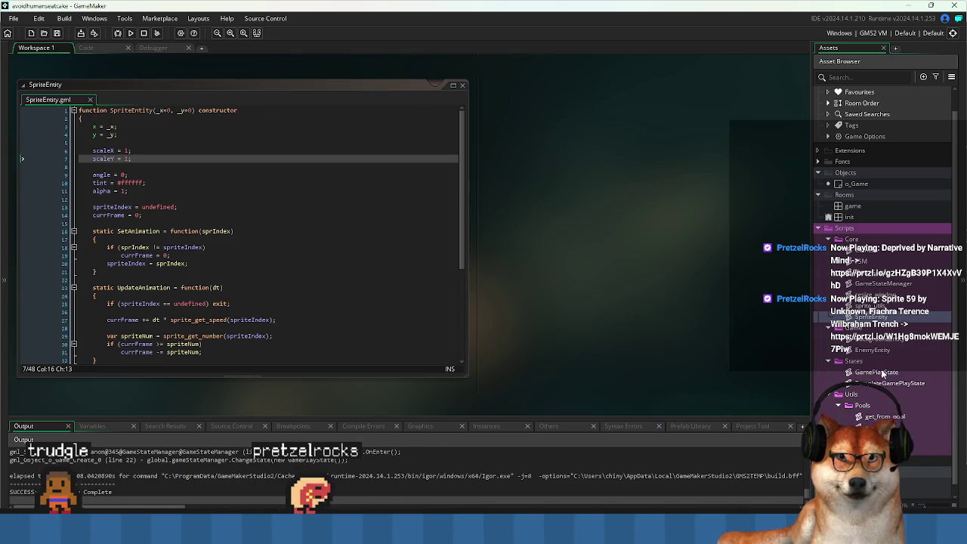
left_click(882, 373)
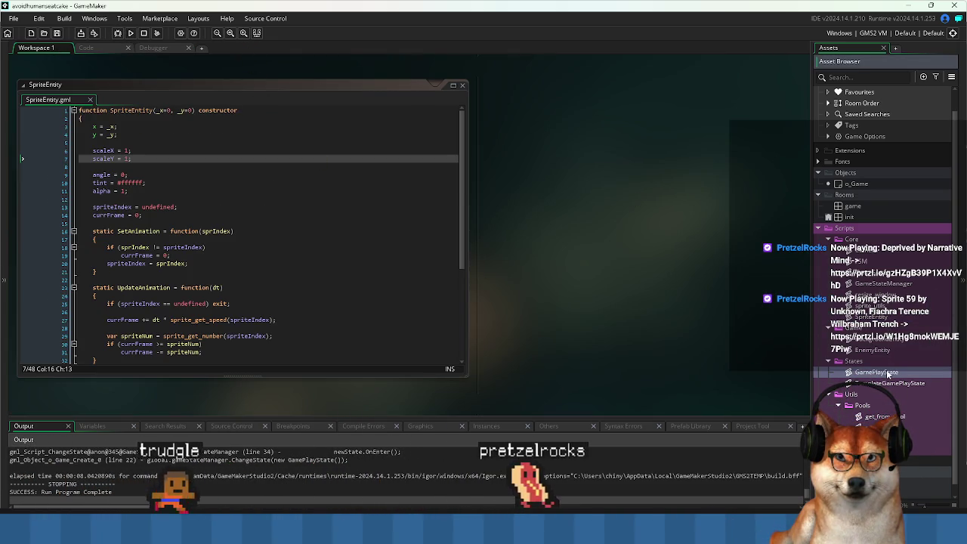
double_click(876, 372)
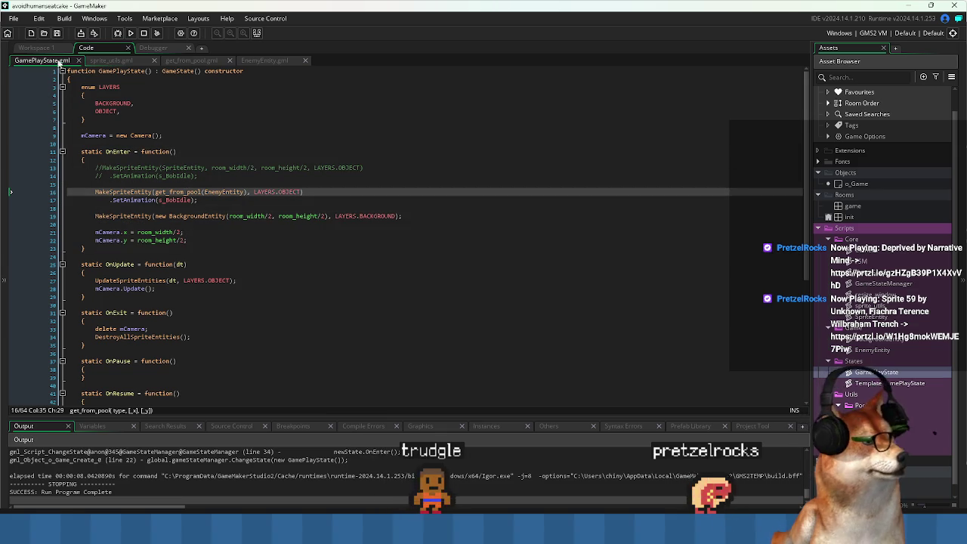
- Open o_Game's Create event, set a breakpoint on line 11, and start debugging
left_click(44, 48)
left_click(322, 228)
key("ctrl+Tab")
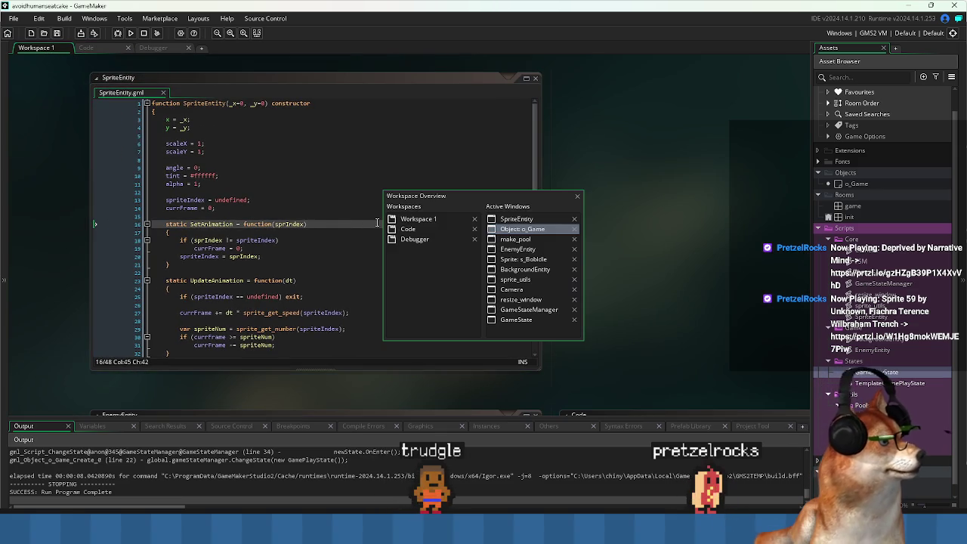
left_click(570, 231)
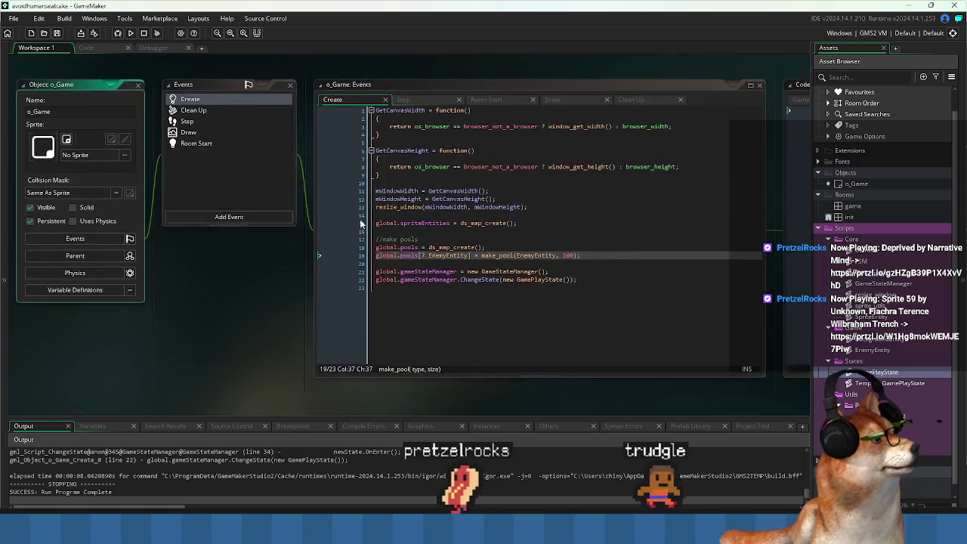
left_click(347, 191)
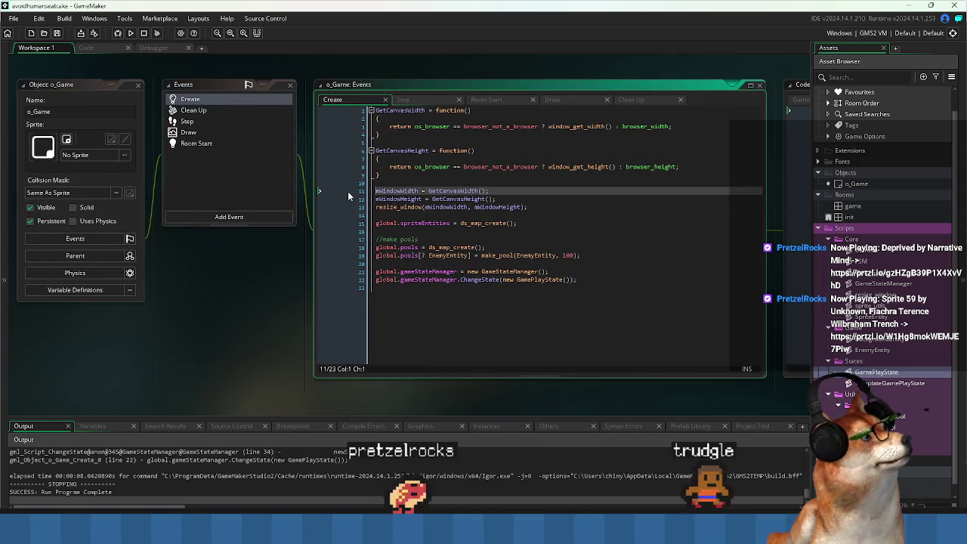
left_click(117, 34)
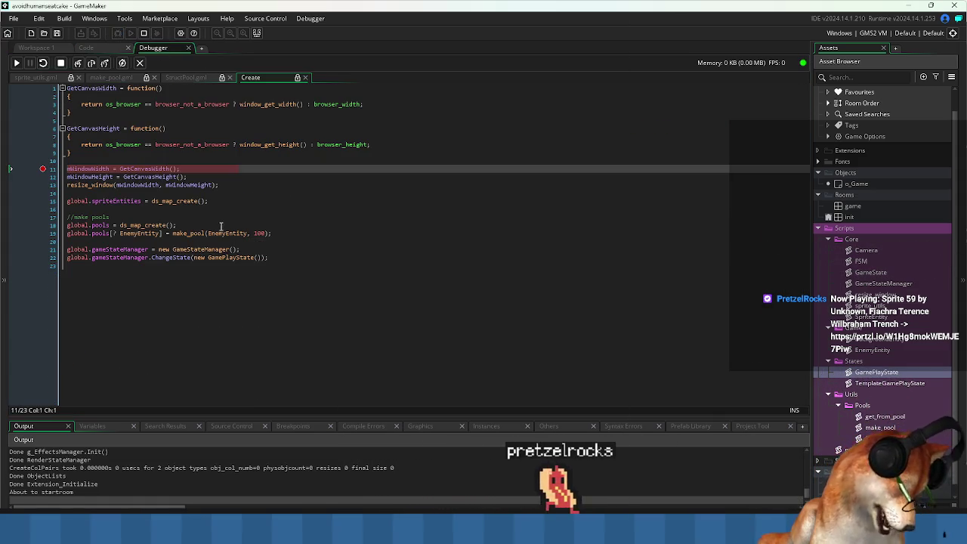
- Step over Create event lines 11 through 19, then step into make_pool
key("F10")
key("F10")
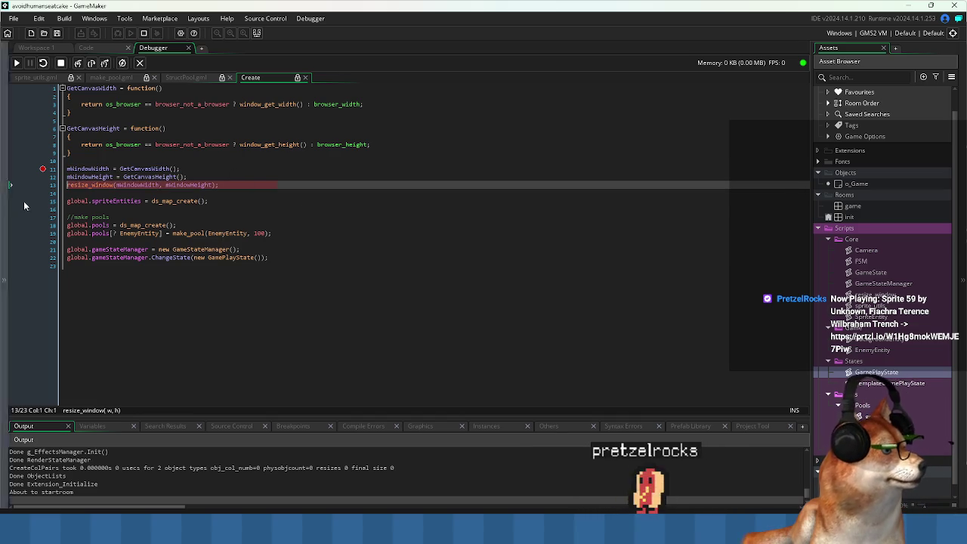
key("F10")
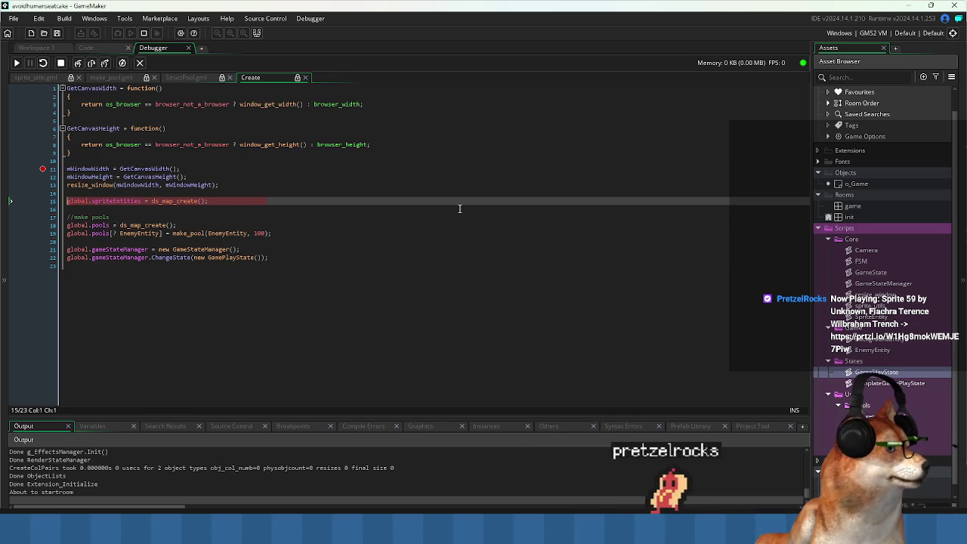
key("F10")
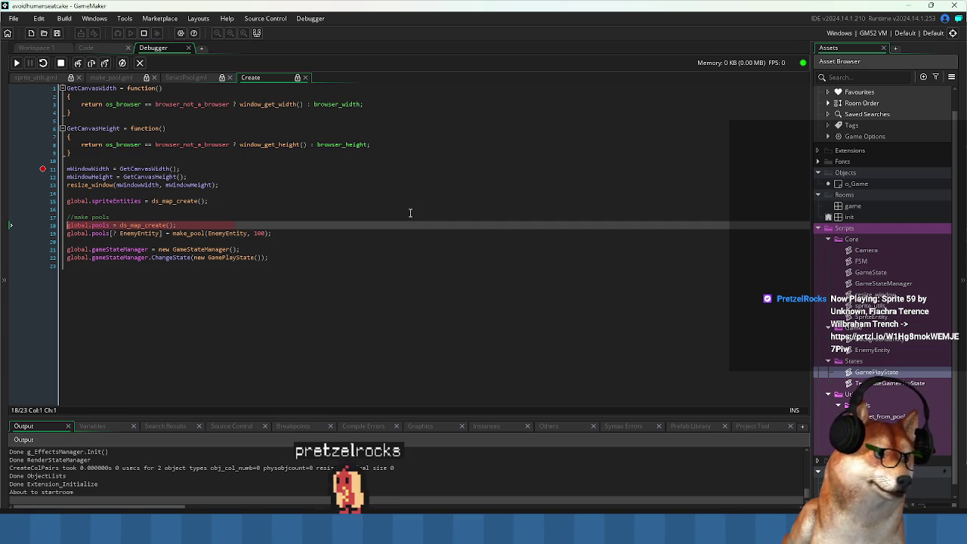
key("F10")
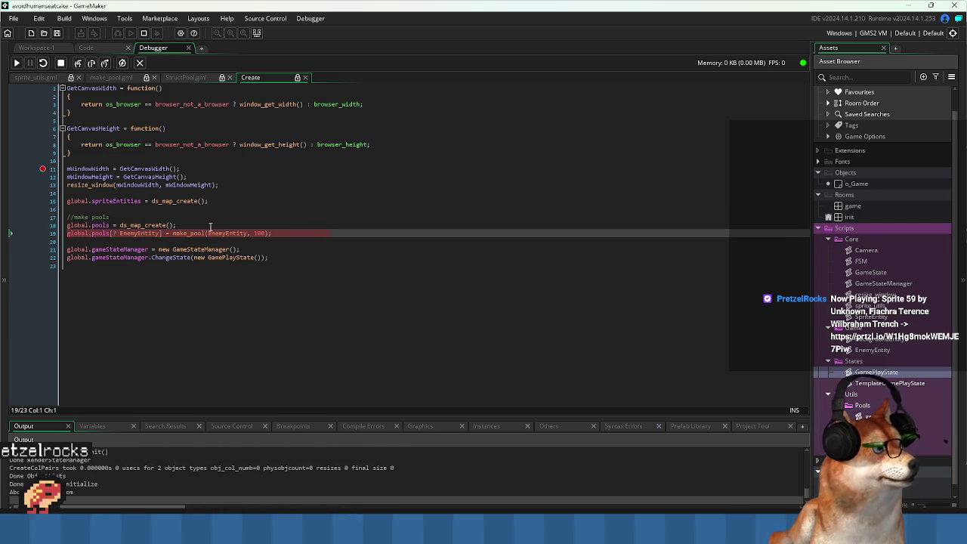
key("F11")
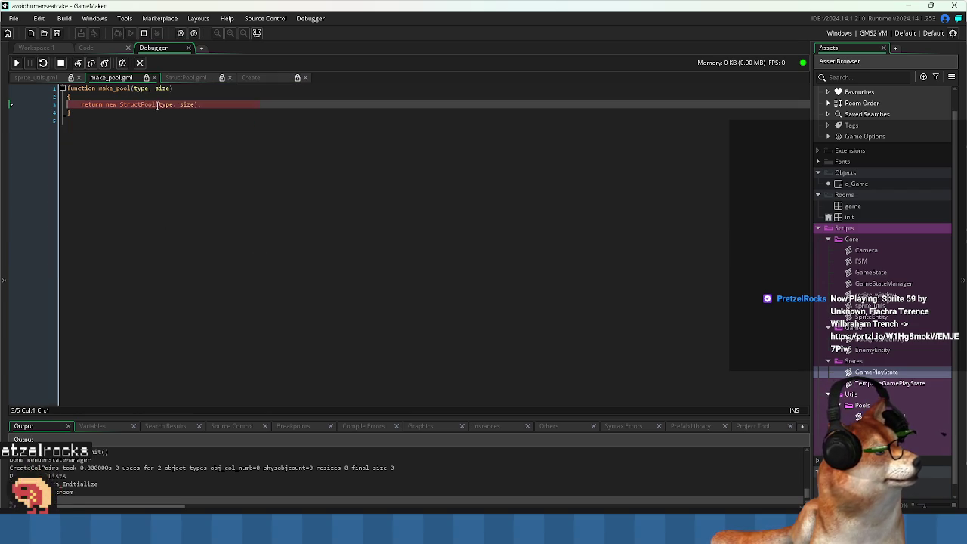
- Step into the StructPool constructor past Get, Reset, pool list, index and type setup
key("F11")
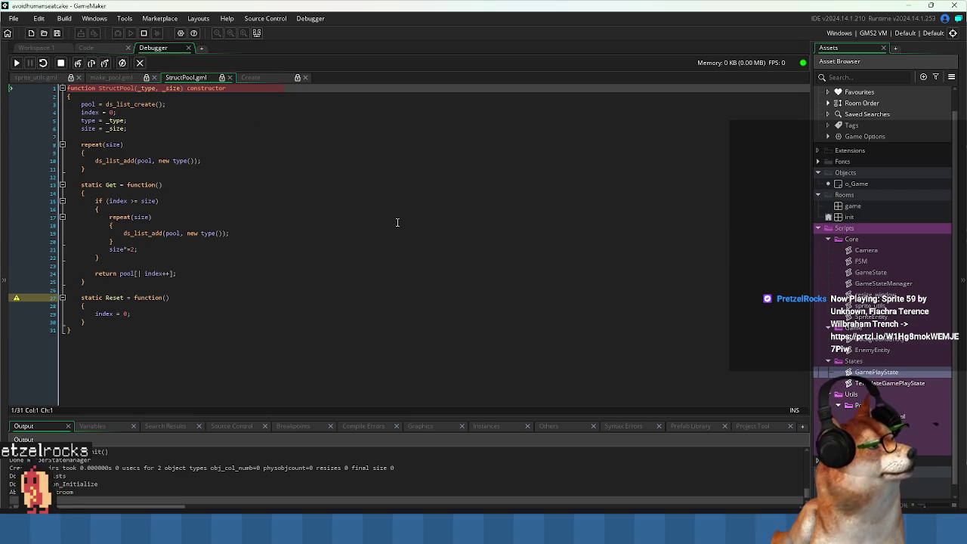
key("F11")
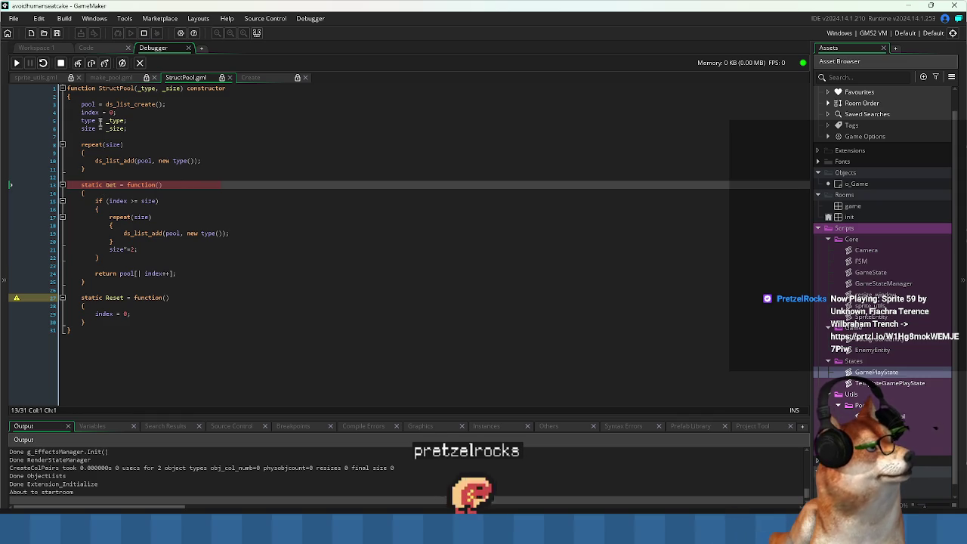
mouse_move(163, 100)
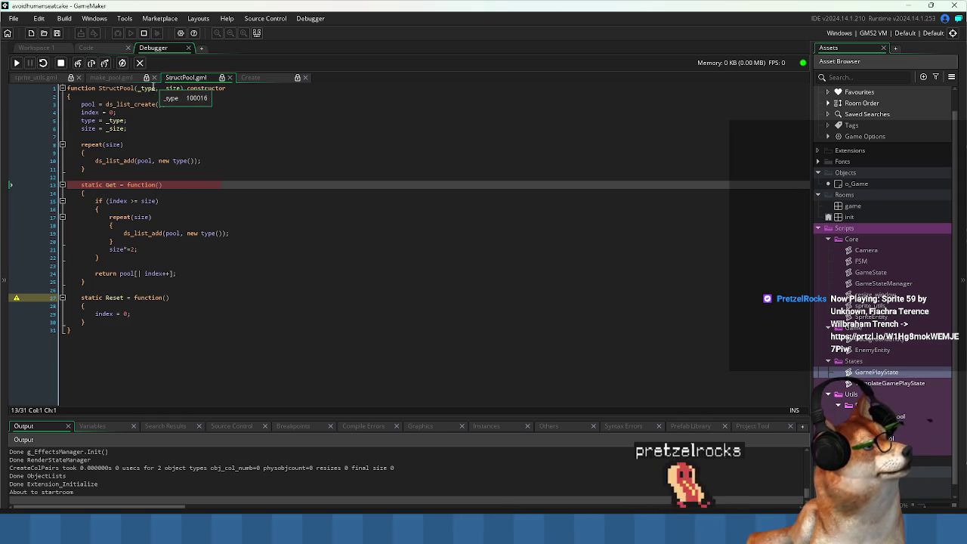
key("F11")
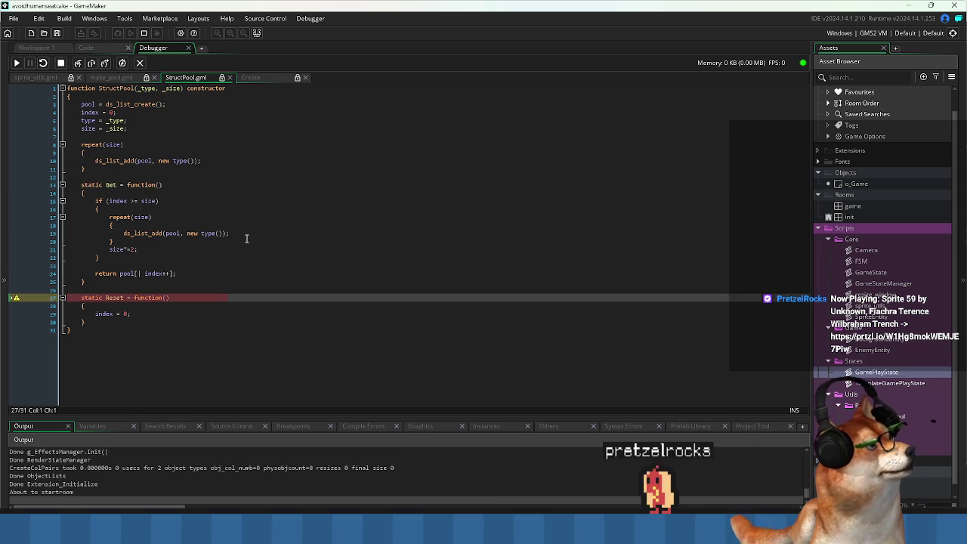
key("F11")
key("F11")
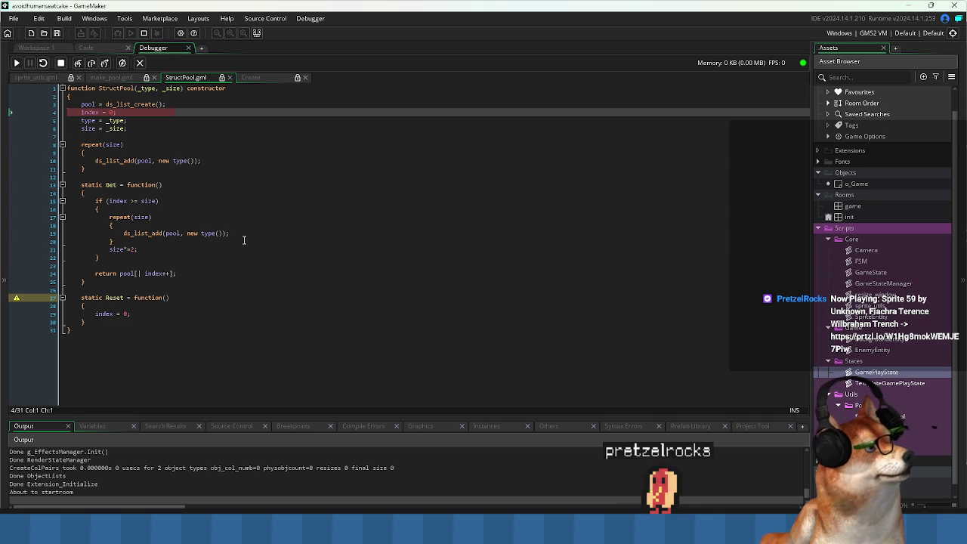
key("F11")
key("F11")
mouse_move(120, 122)
key("F11")
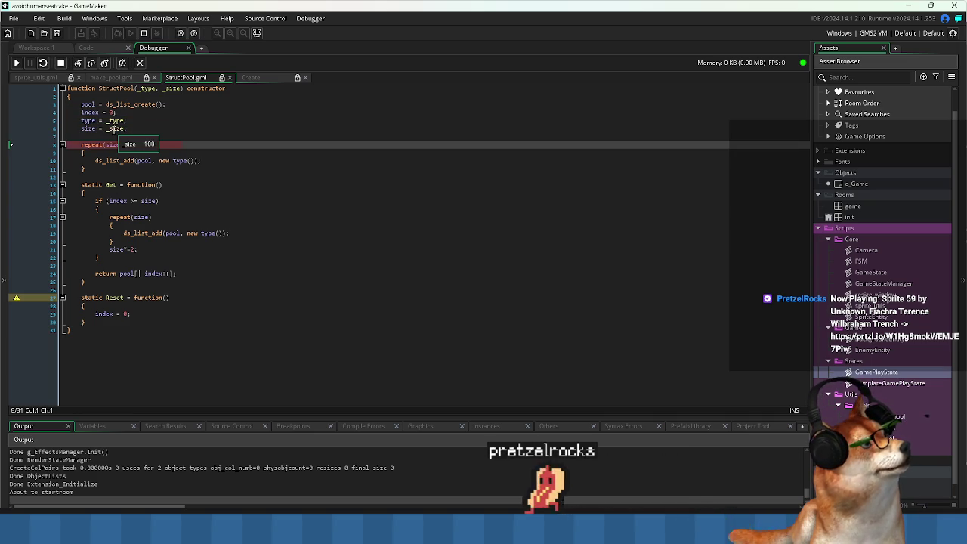
- Step through the pool-filling repeat loop, then breakpoint line 13's Get and continue
key("F11")
key("F11")
mouse_move(178, 163)
key("F11")
key("F11")
key("F11")
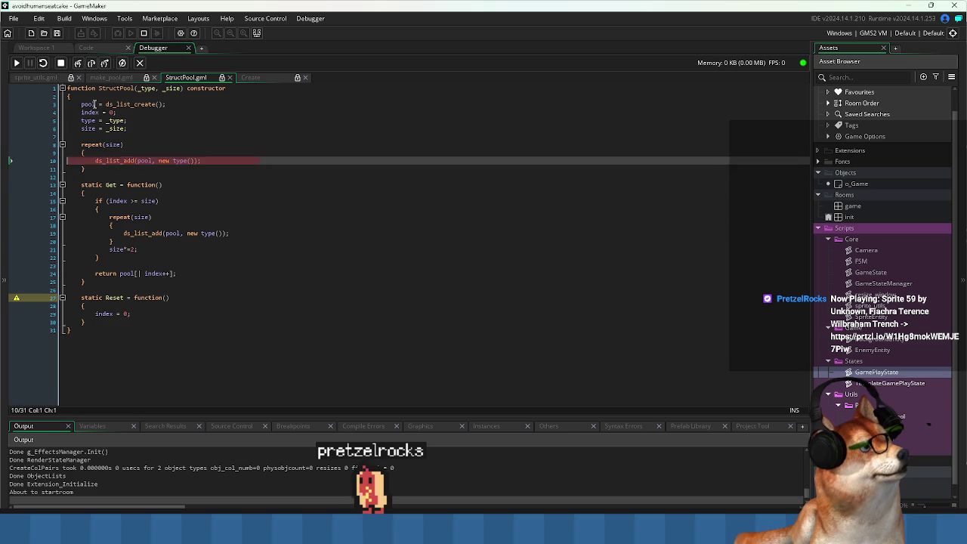
key("F11")
key("F11")
key("F11")
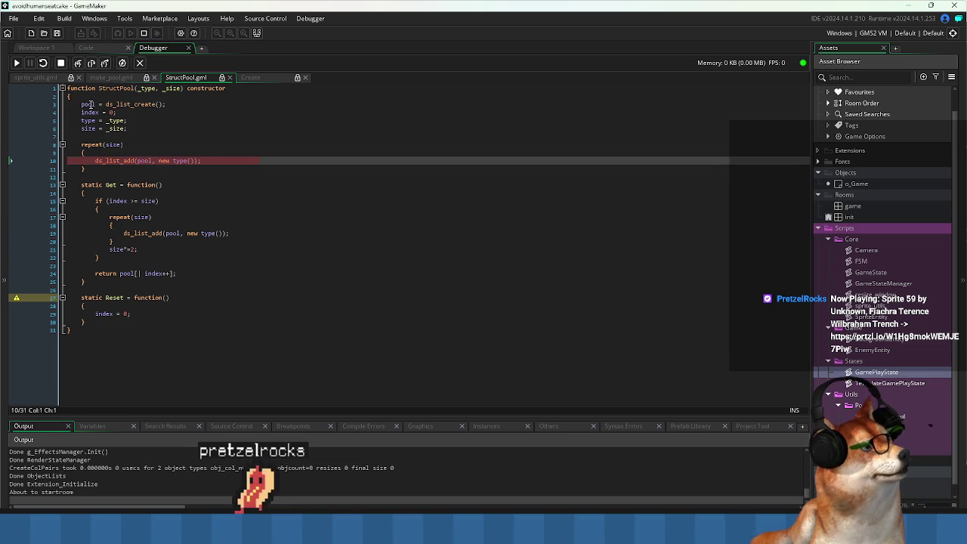
key("F11")
mouse_move(98, 112)
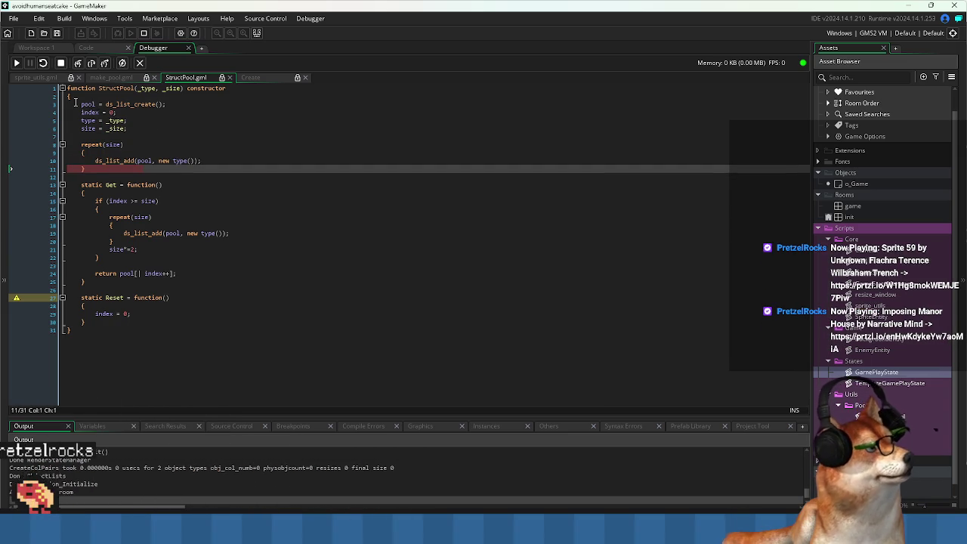
key("F11")
key("F11")
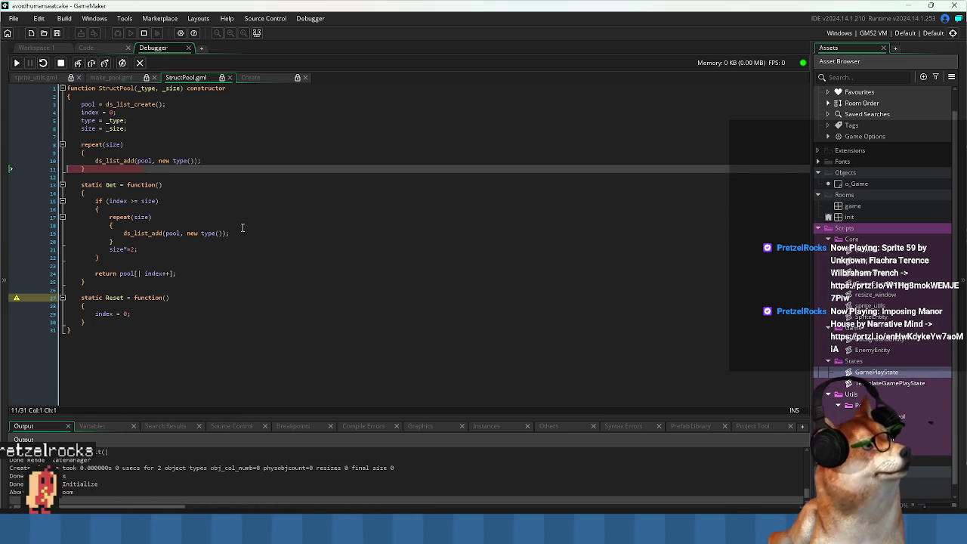
key("F11")
key("F11")
key("F11")
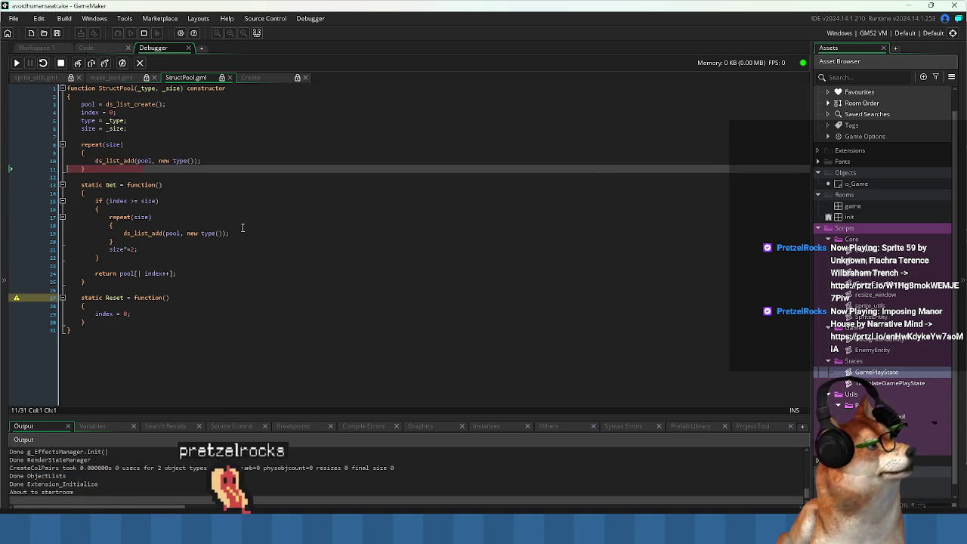
key("F11")
key("F11")
key("F11")
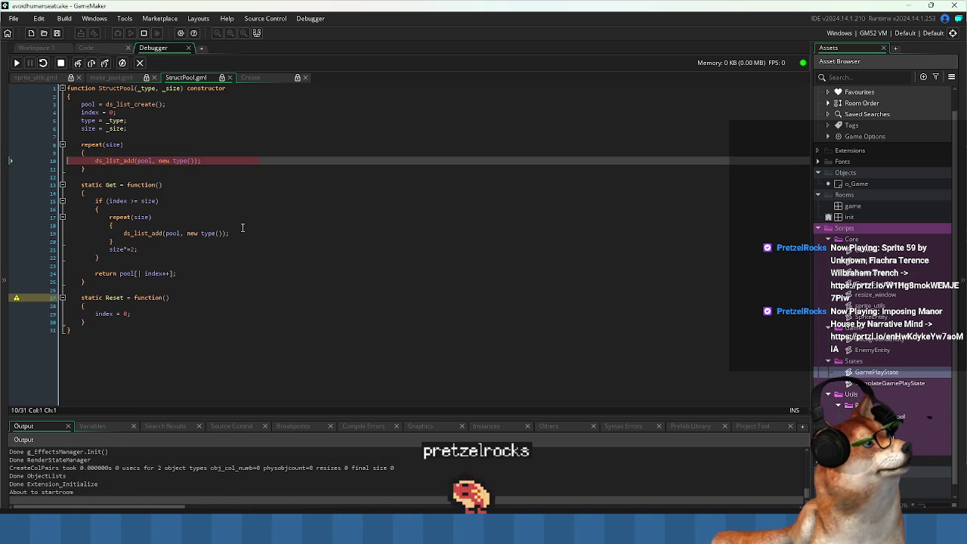
key("F11")
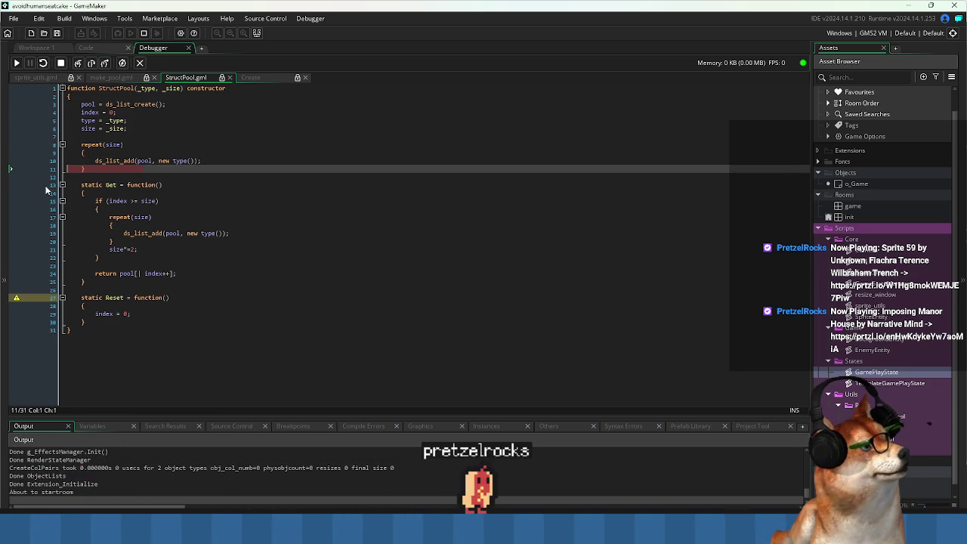
left_click(43, 185)
key("F5")
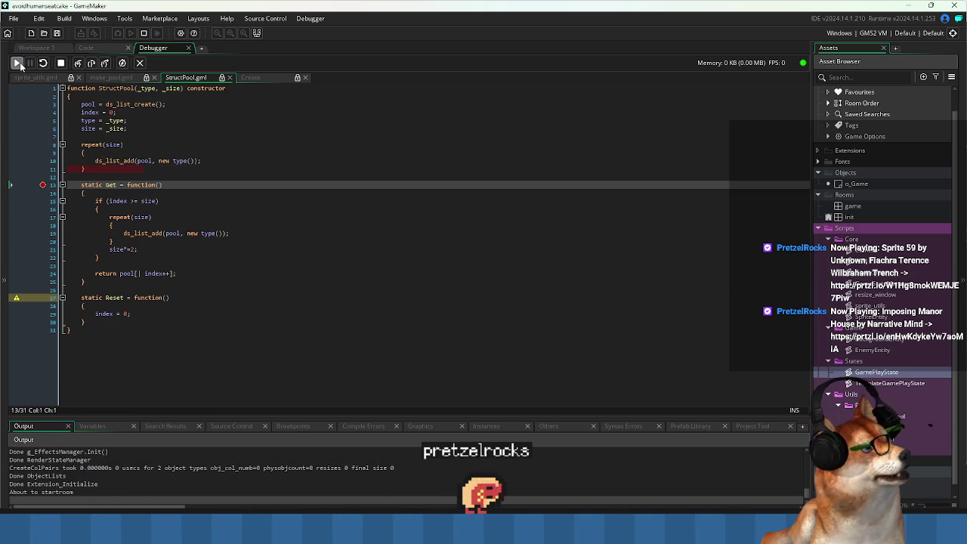
- Resume the game, check the code and debugger views, and close the Code Error report
left_click(17, 64)
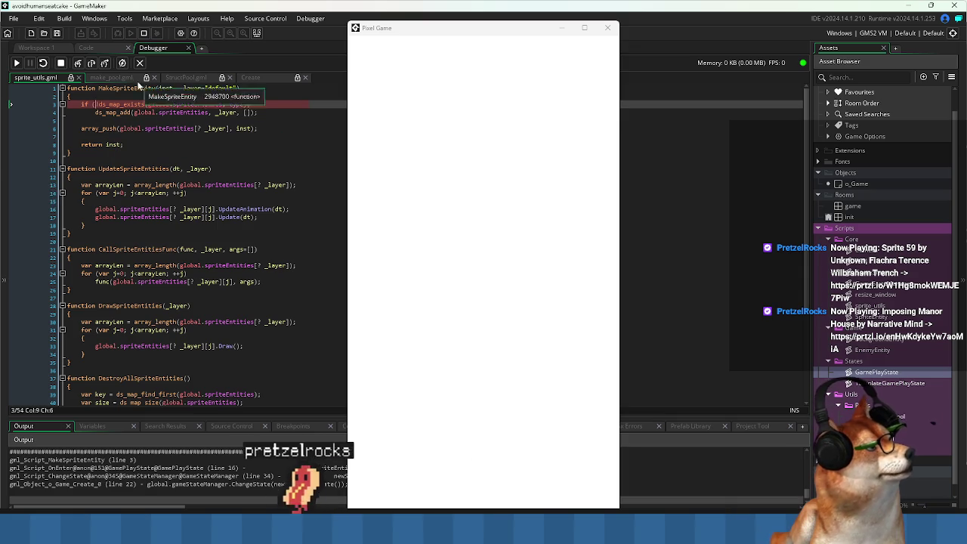
left_click(109, 47)
left_click(40, 49)
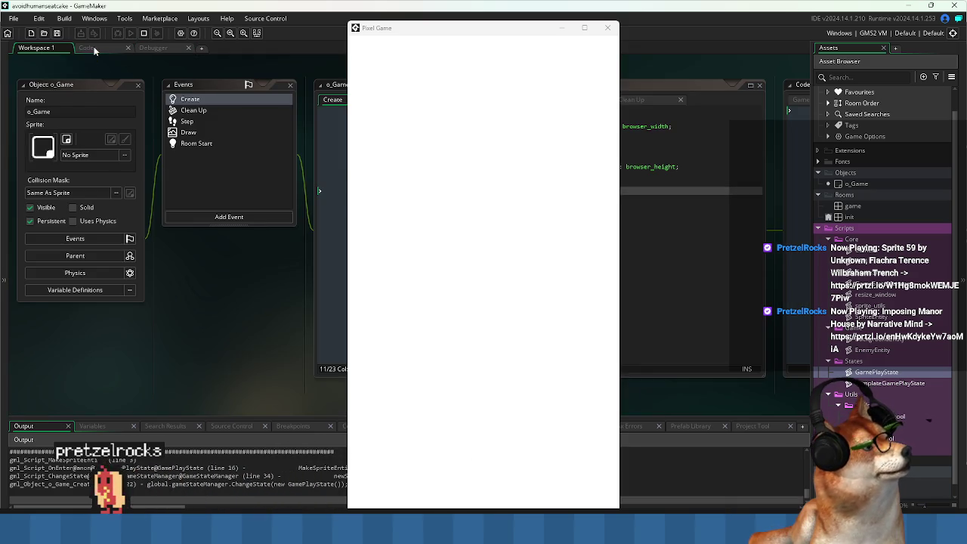
left_click(92, 47)
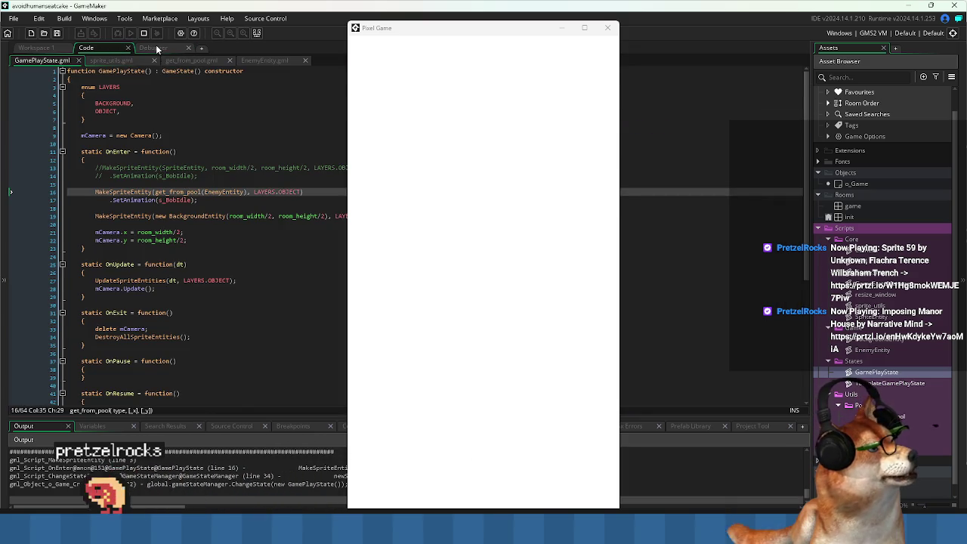
left_click(151, 49)
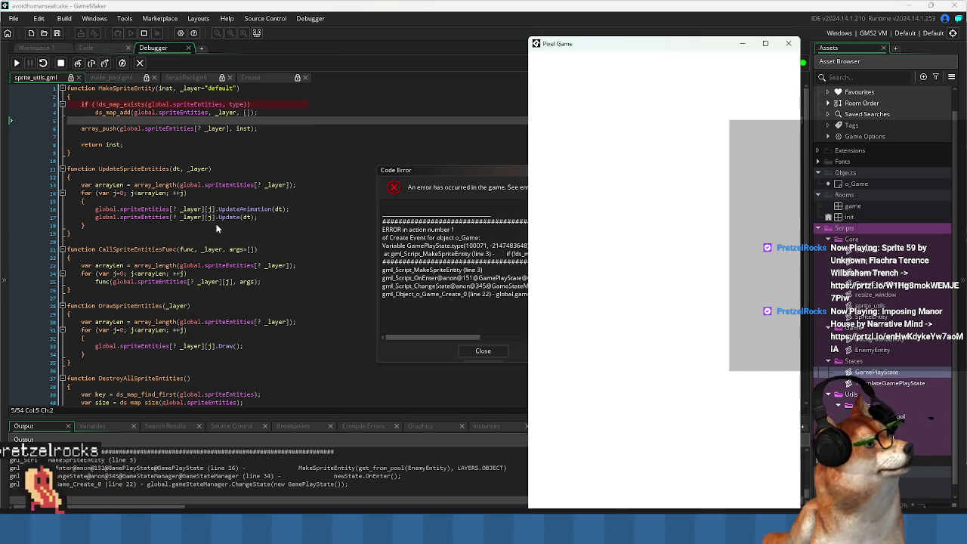
left_click(218, 226)
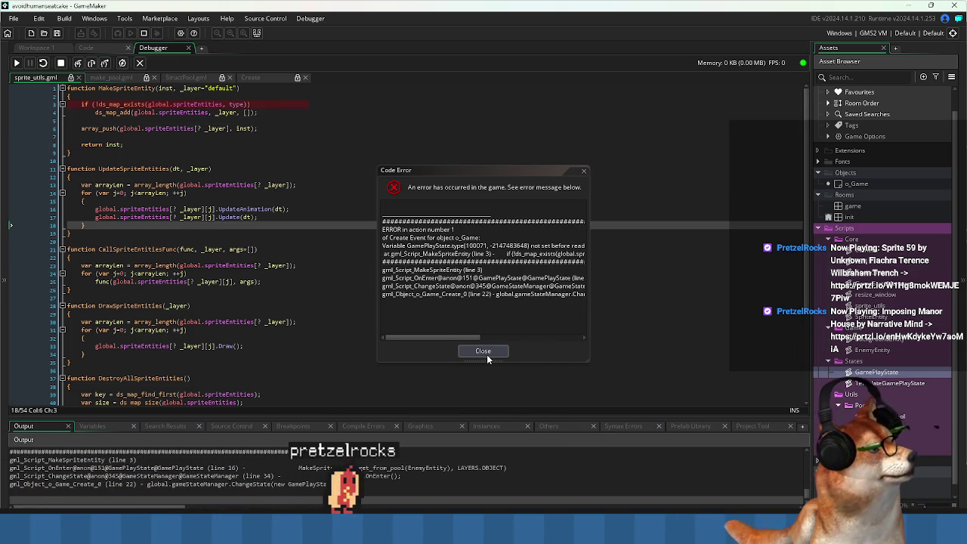
mouse_move(479, 339)
left_mouse_down()
mouse_move(498, 344)
mouse_move(457, 340)
left_mouse_up()
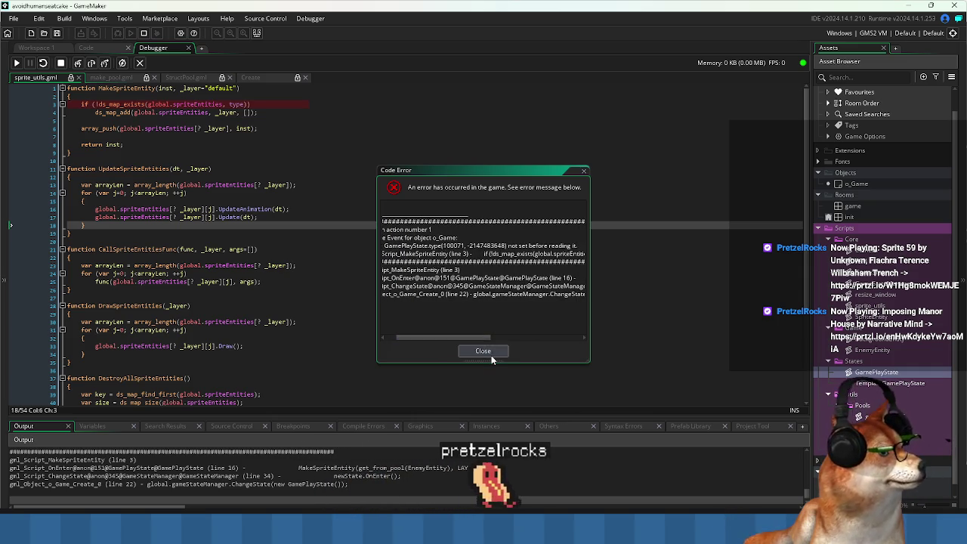
left_click(483, 351)
- Inspect type and the MakeSpriteEntity parameters on line 3, then stop the game
left_click(300, 168)
left_click(230, 106)
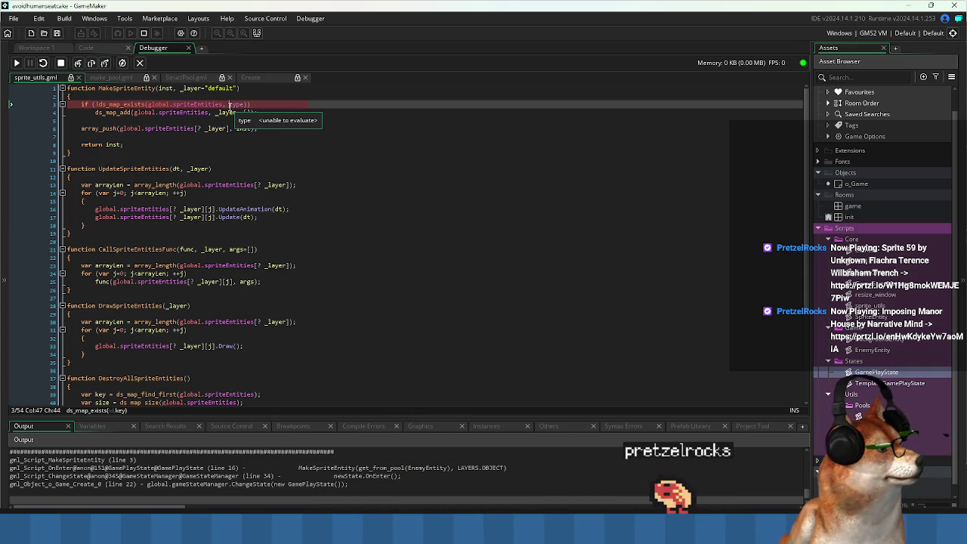
left_click(165, 89)
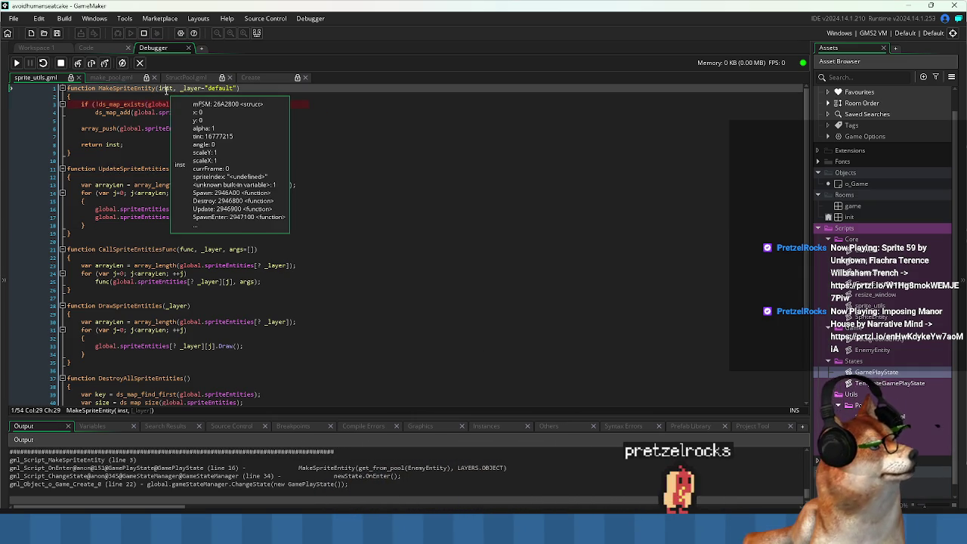
left_click(378, 173)
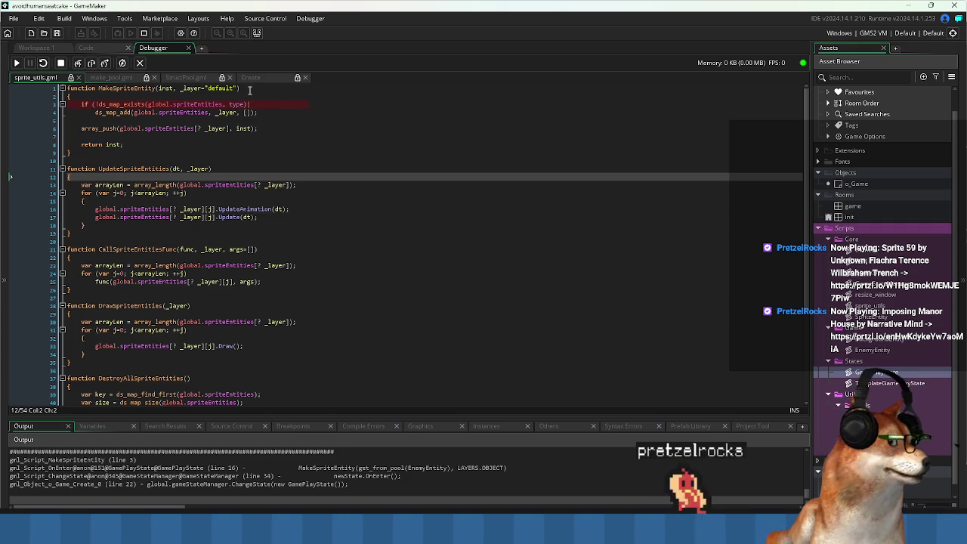
left_click(61, 64)
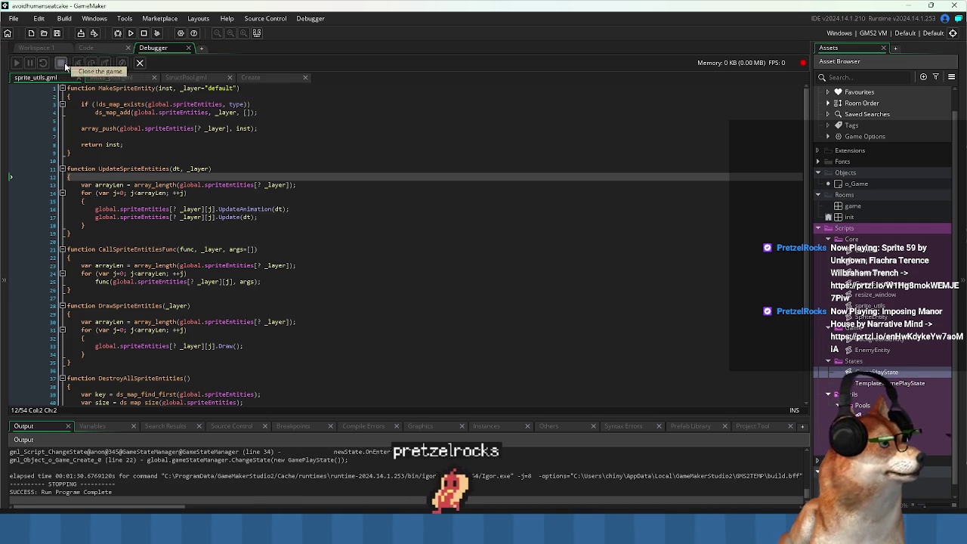
left_click(53, 46)
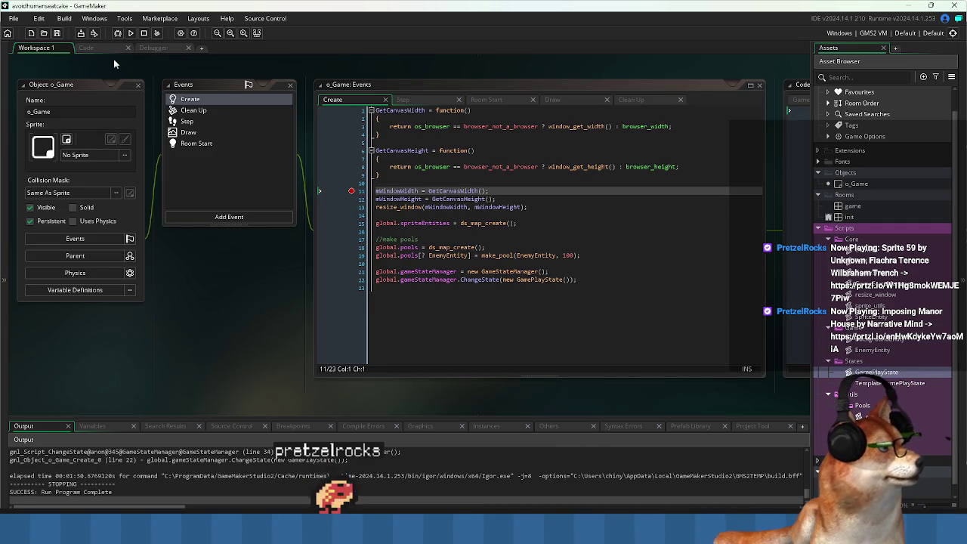
- Remove the line 11 breakpoint in o_Game's Create event and open sprite_utils.gml
left_click(351, 192)
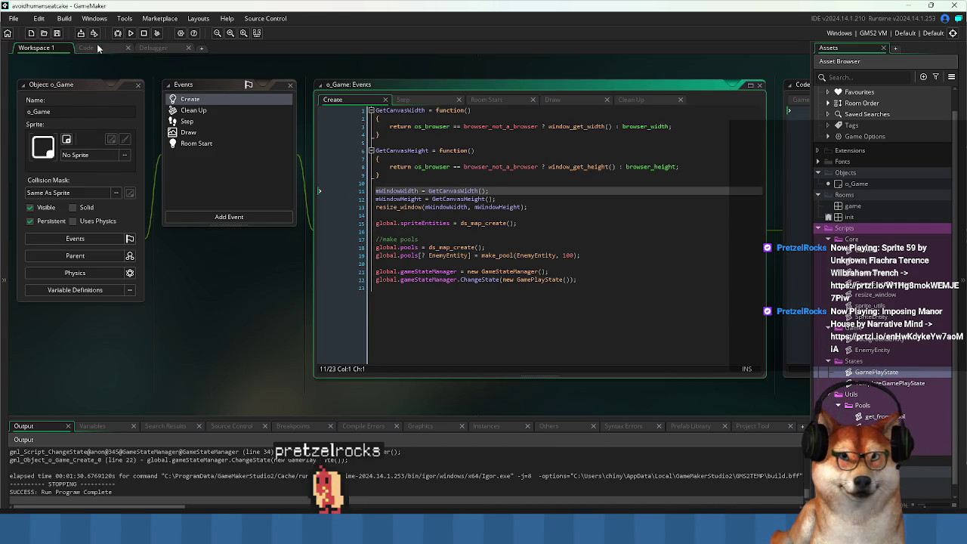
left_click(98, 48)
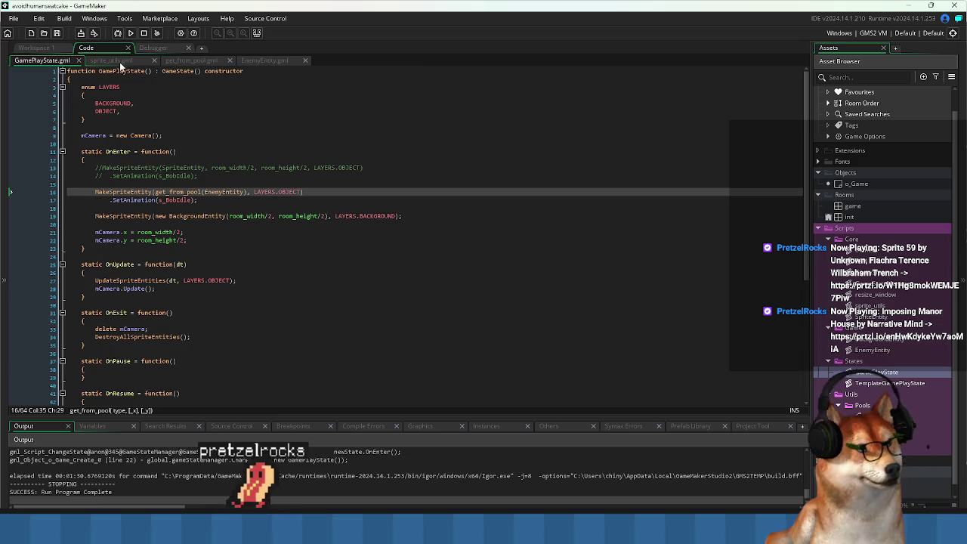
left_click(114, 61)
left_click(253, 168)
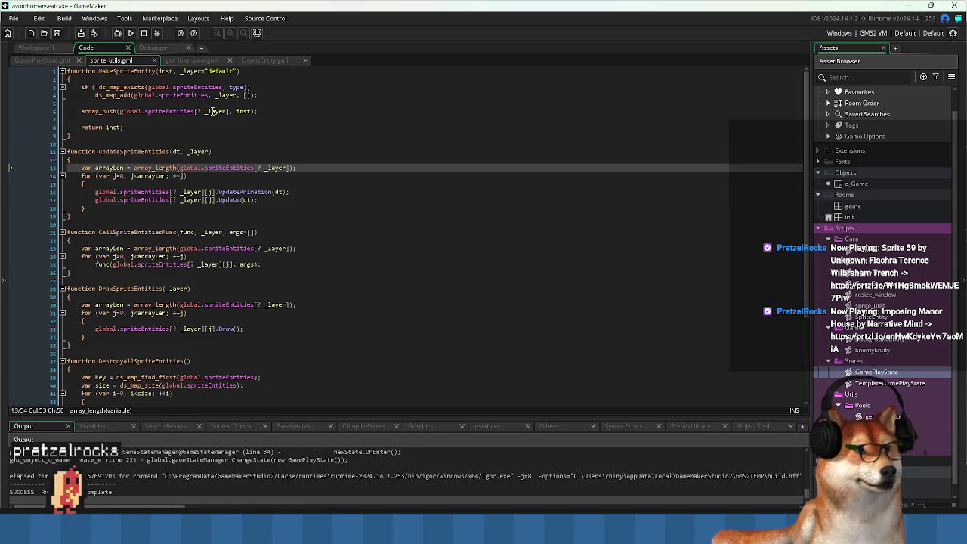
- Insert a blank first line inside MakeSpriteEntity and save sprite_utils.gml
double_click(237, 88)
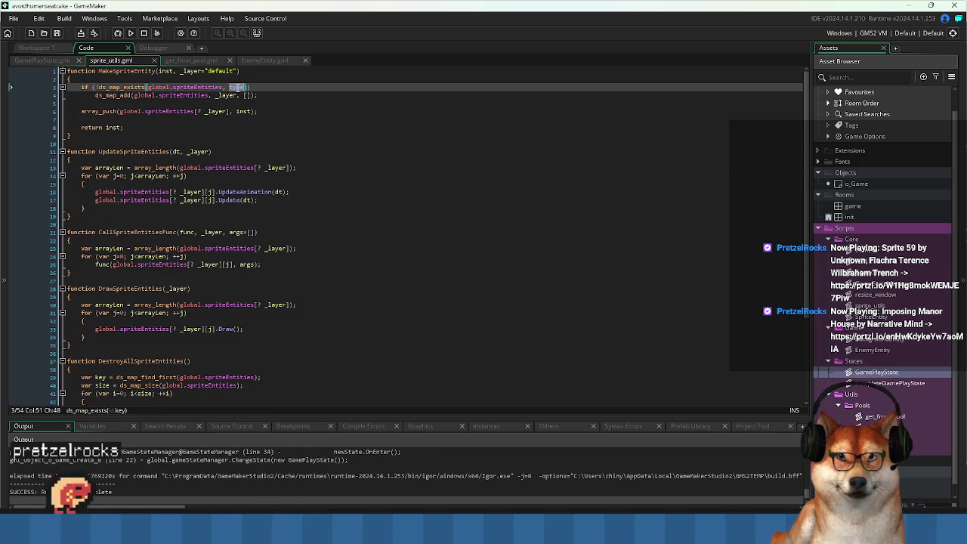
left_click(173, 71)
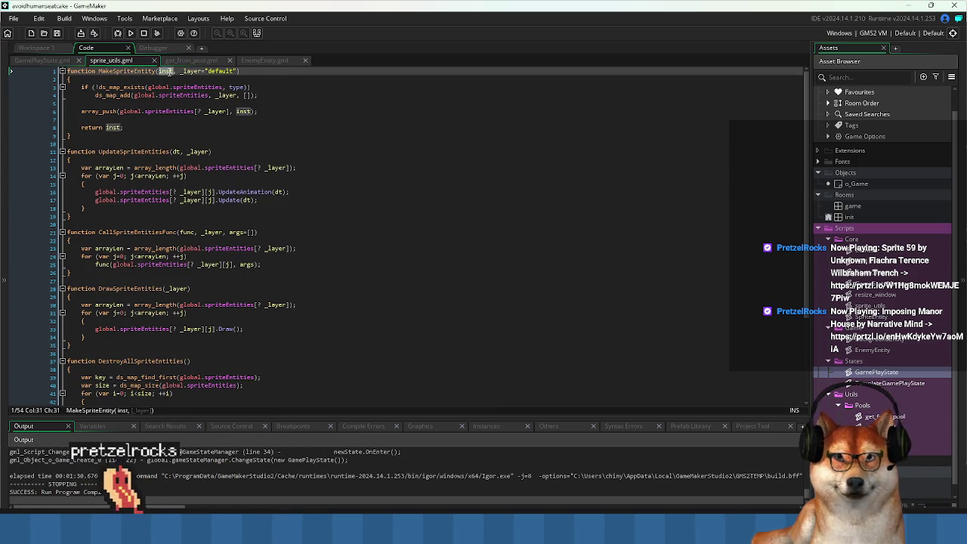
left_click(221, 79)
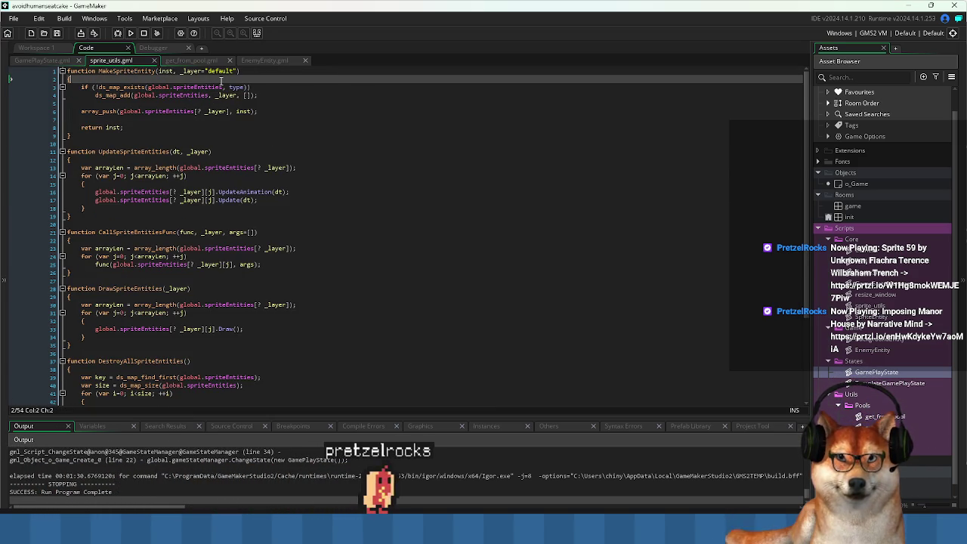
key("Return")
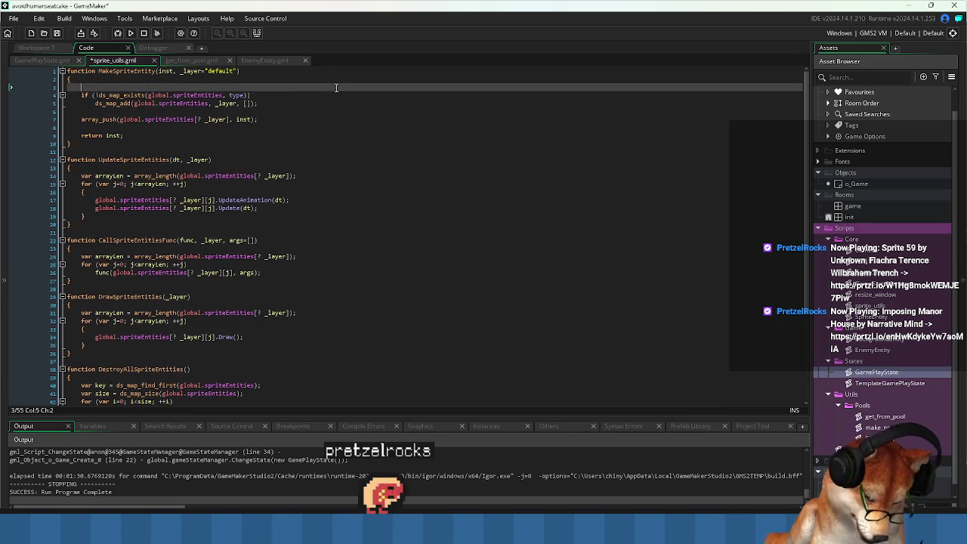
key("ctrl+s")
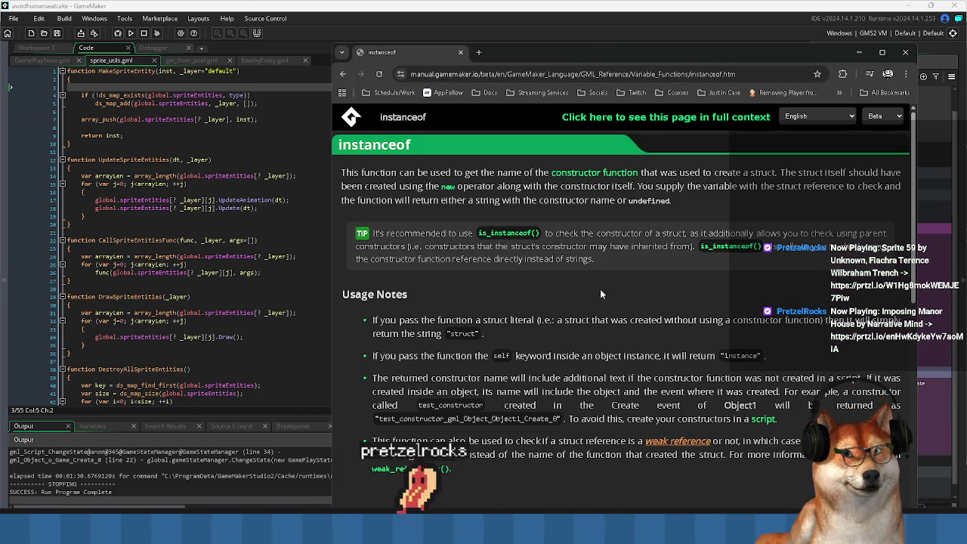
- Read the instanceof syntax and description in the manual, highlighting the return-value sentences
scroll(584, 288, "down", 1)
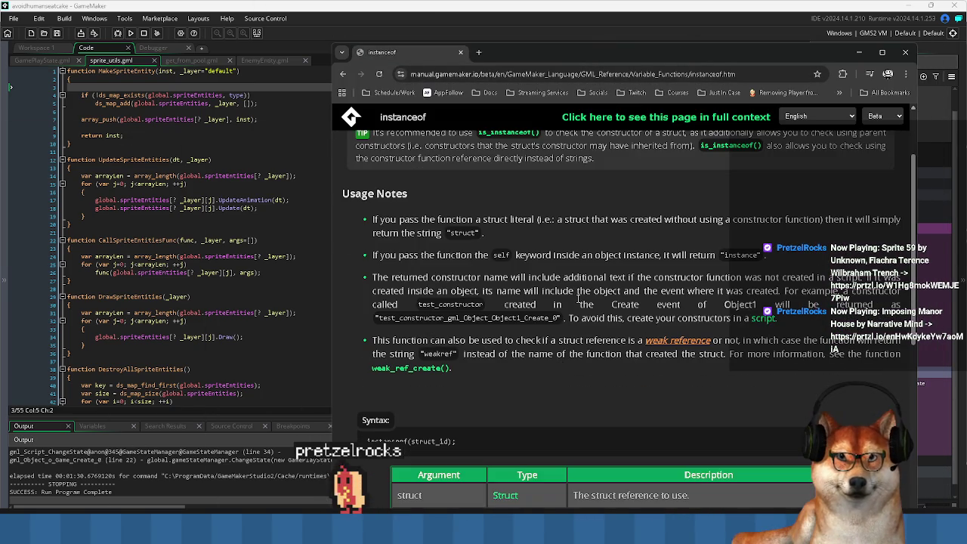
scroll(579, 299, "down", 3)
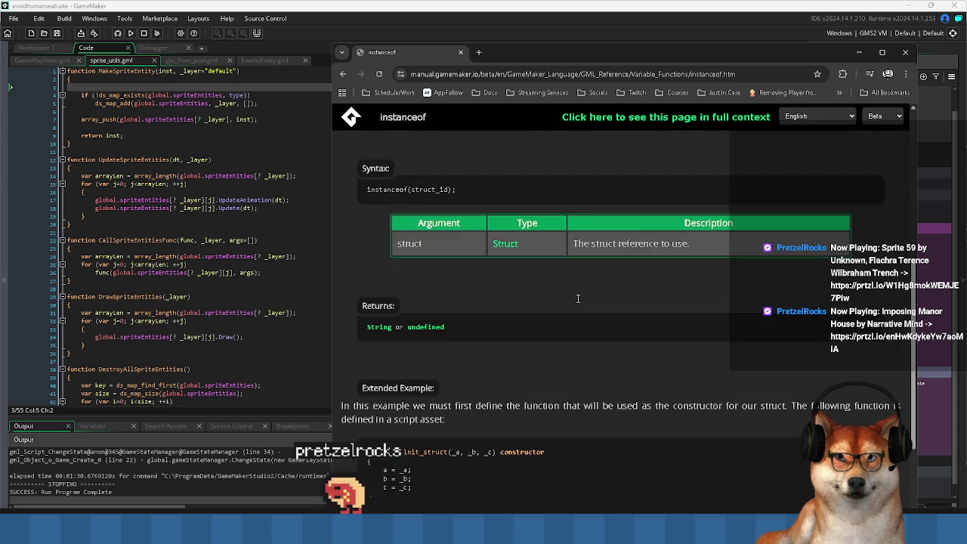
scroll(579, 295, "up", 2)
double_click(436, 291)
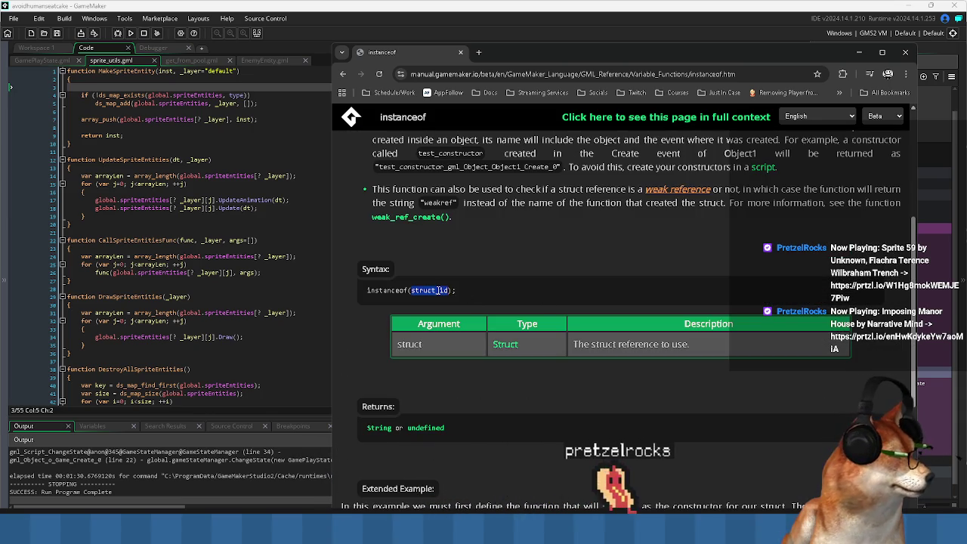
scroll(440, 358, "down", 2)
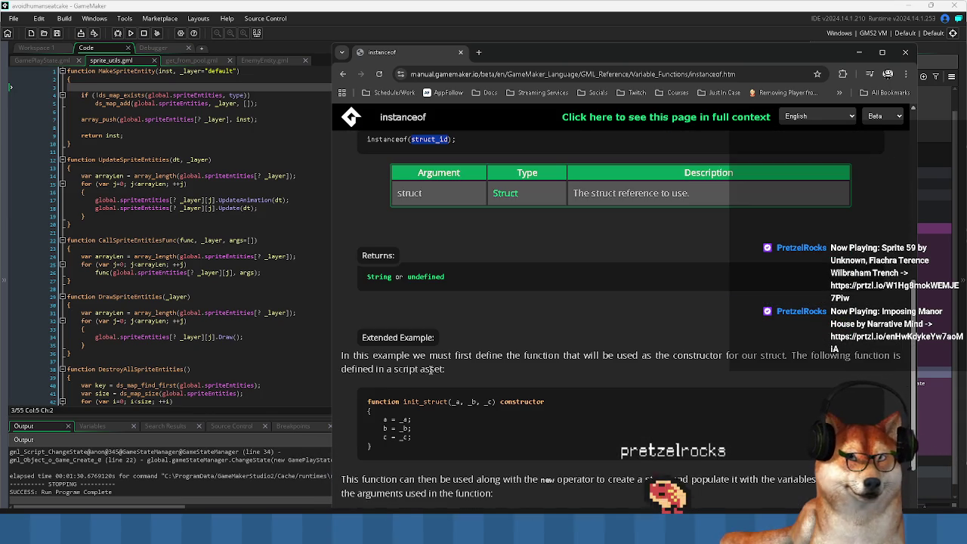
scroll(431, 370, "down", 2)
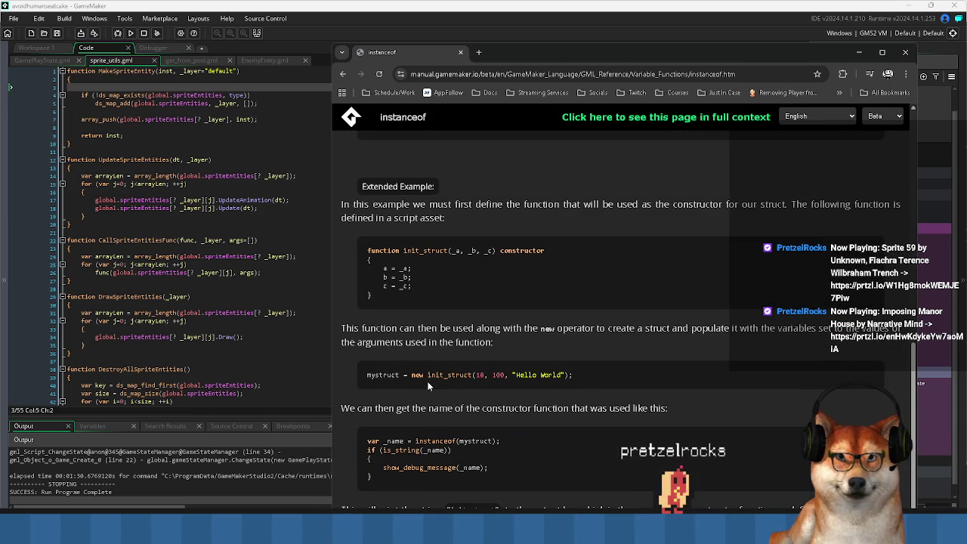
double_click(475, 440)
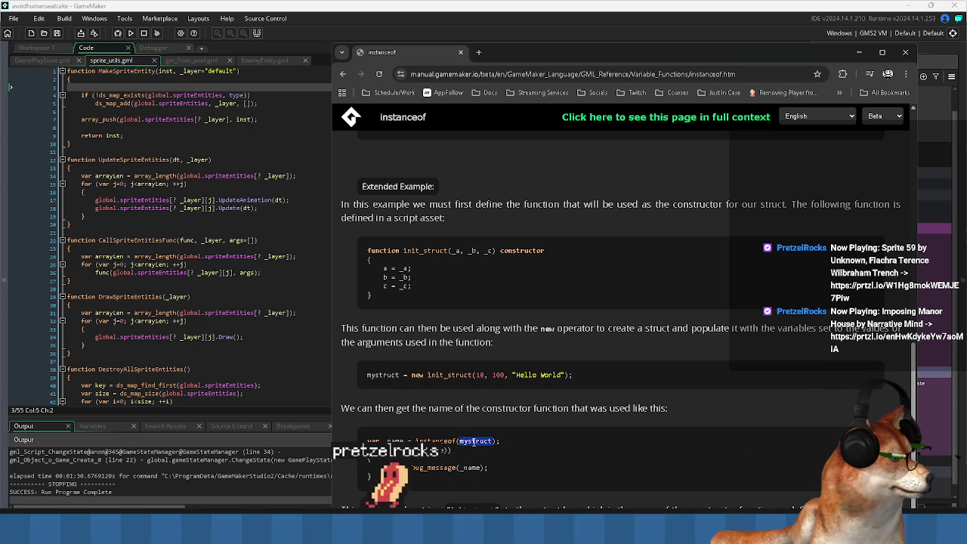
scroll(468, 283, "up", 8)
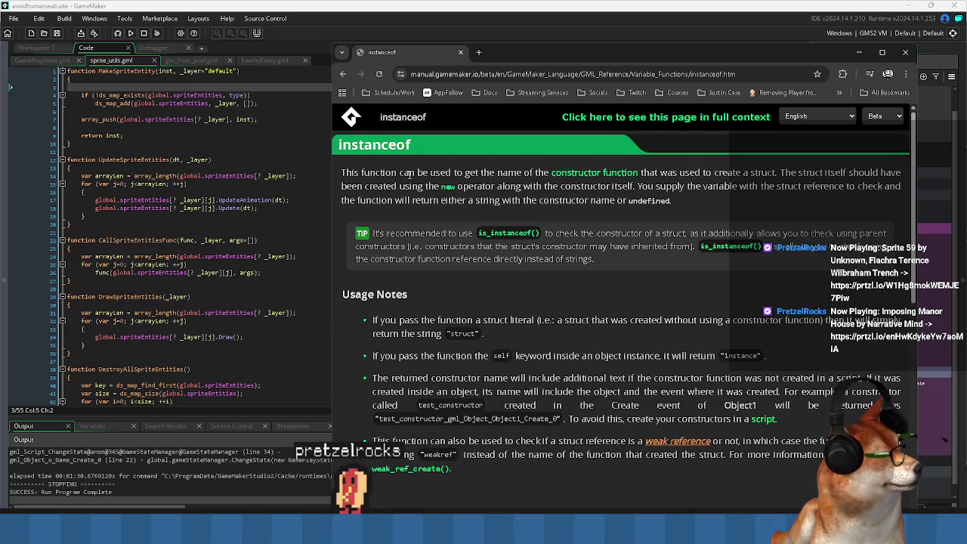
left_click_drag(408, 174, 539, 174)
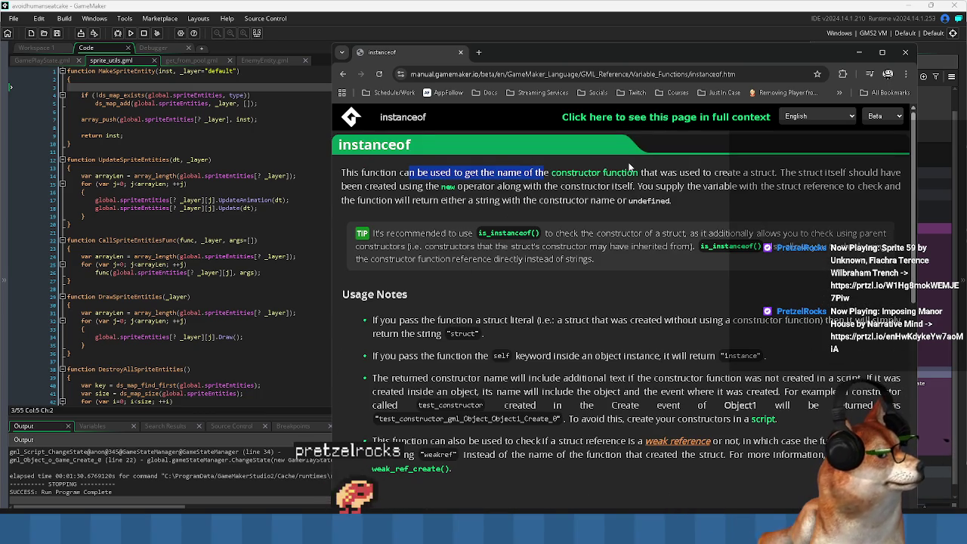
left_click(447, 178)
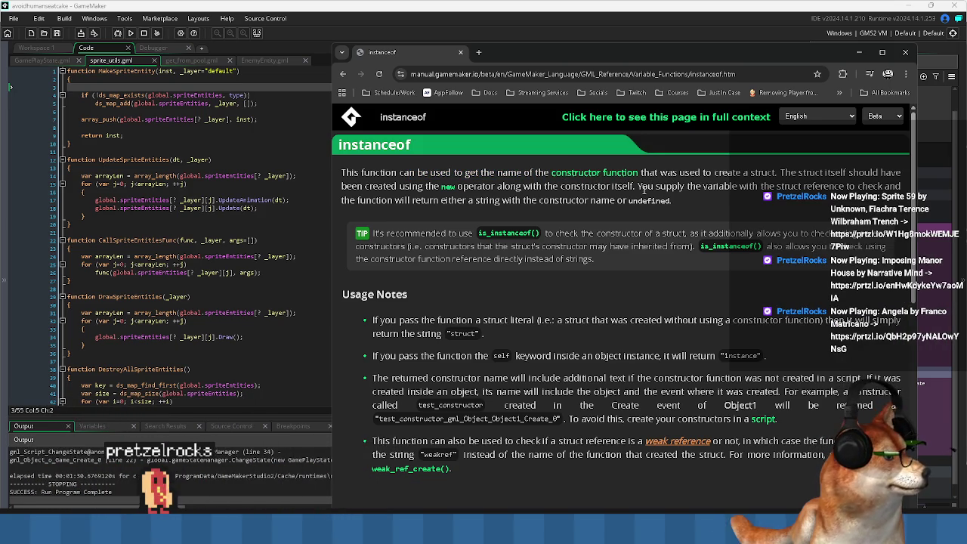
left_click_drag(638, 188, 869, 188)
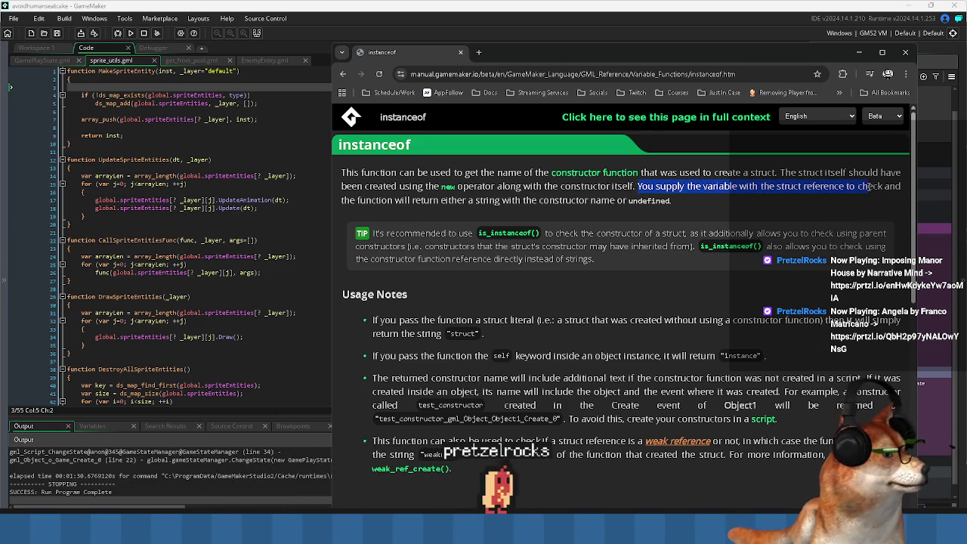
left_click_drag(868, 190, 864, 200)
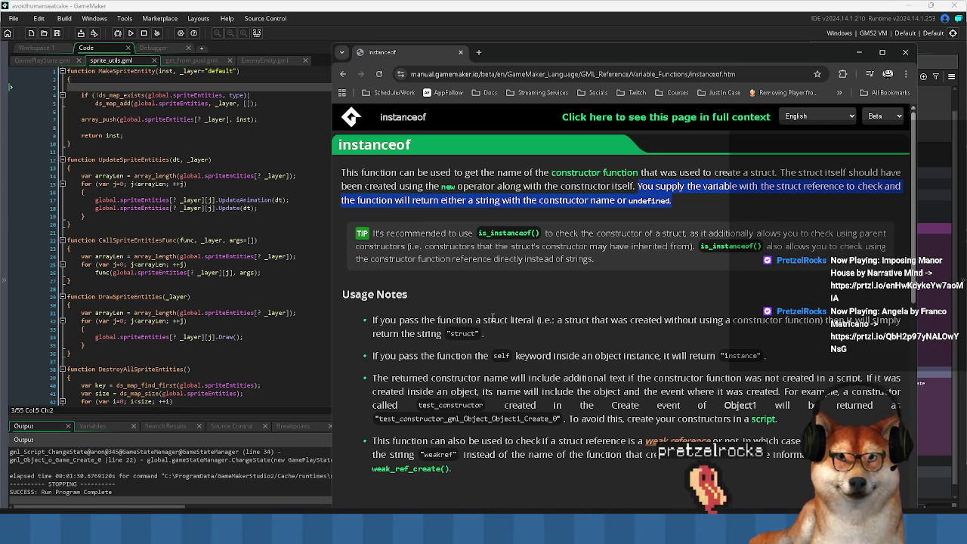
- Scroll through the instanceof examples, selecting the mystruct line and the instanceof call
scroll(493, 317, "down", 1)
scroll(493, 318, "down", 2)
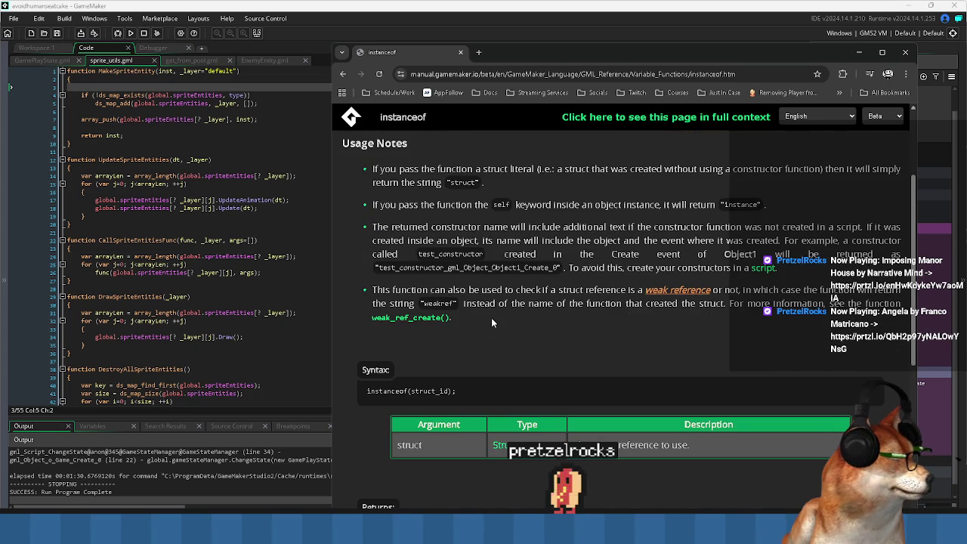
scroll(492, 323, "down", 1)
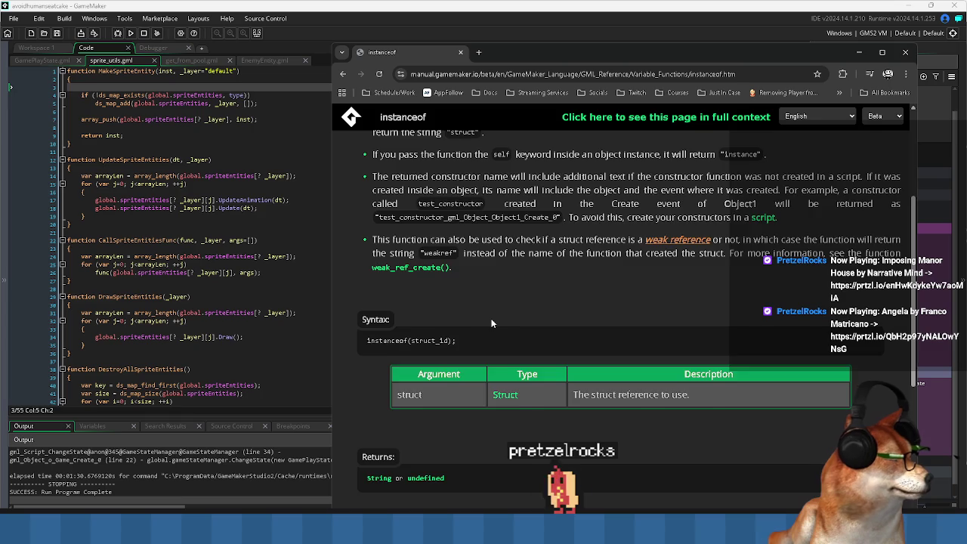
scroll(492, 323, "up", 3)
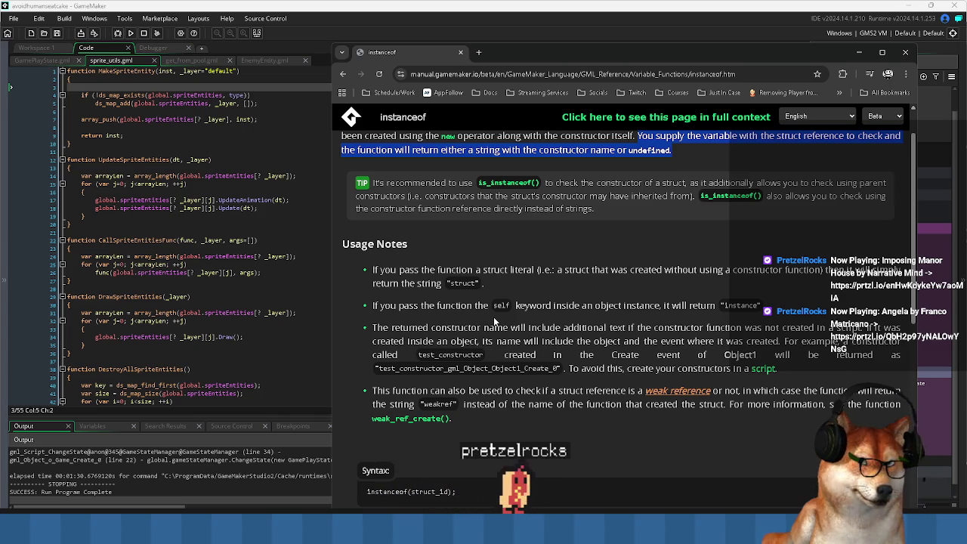
scroll(494, 322, "down", 5)
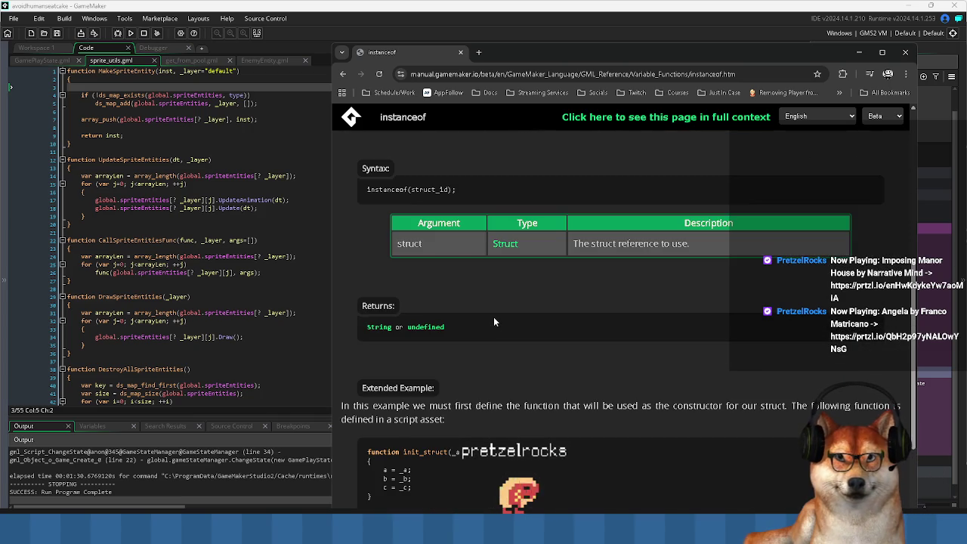
scroll(495, 321, "down", 3)
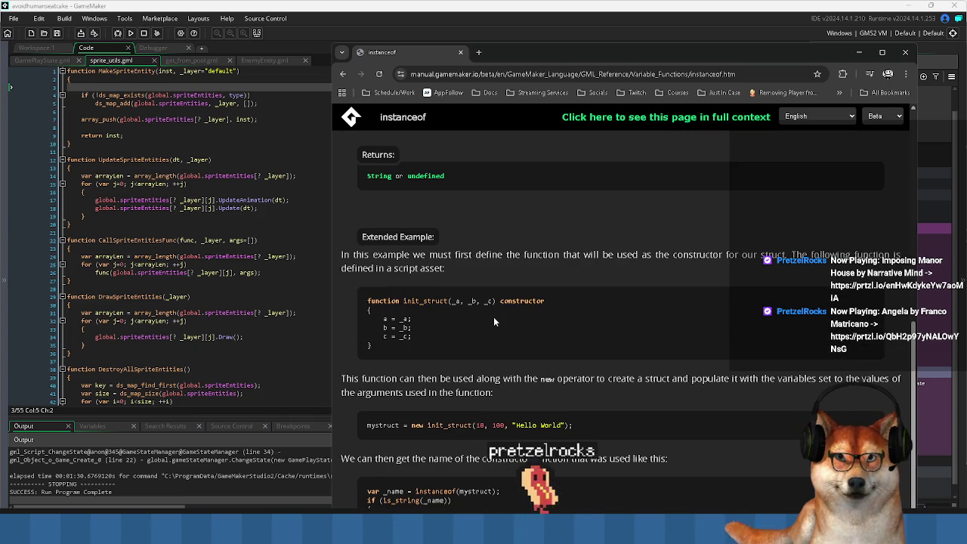
left_click_drag(367, 425, 588, 425)
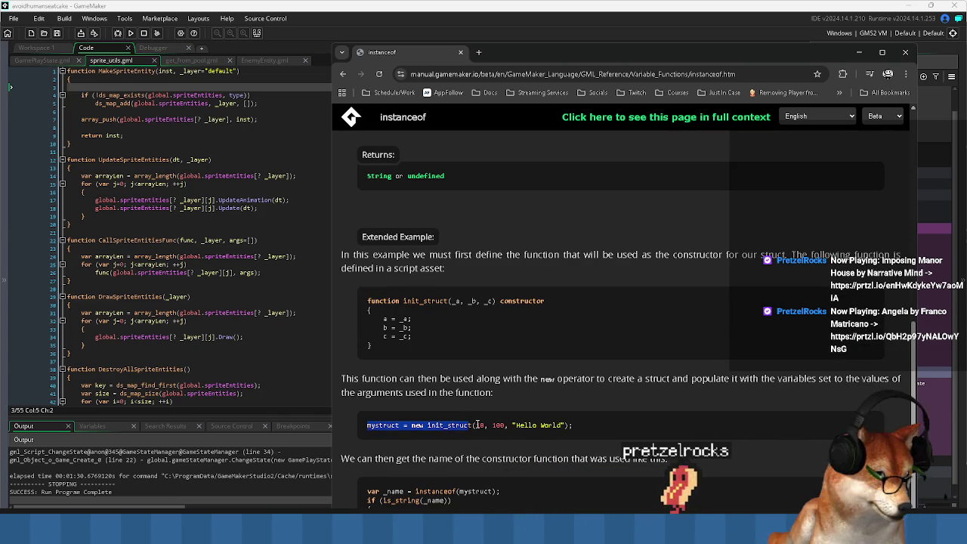
left_click(588, 425)
scroll(583, 424, "down", 1)
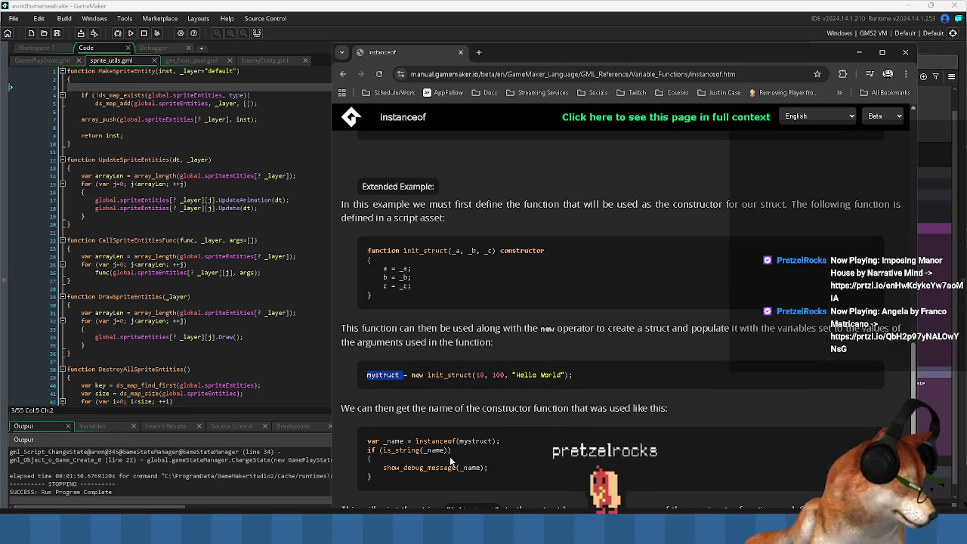
scroll(454, 457, "down", 1)
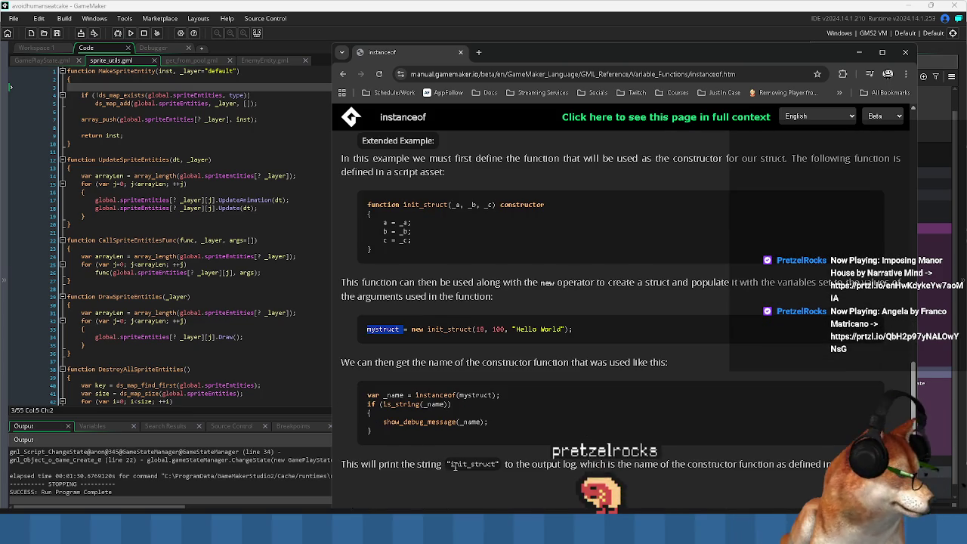
double_click(434, 395)
left_click(167, 176)
- Back in sprite_utils.gml, delete the empty line 3 in MakeSpriteEntity
left_click(123, 136)
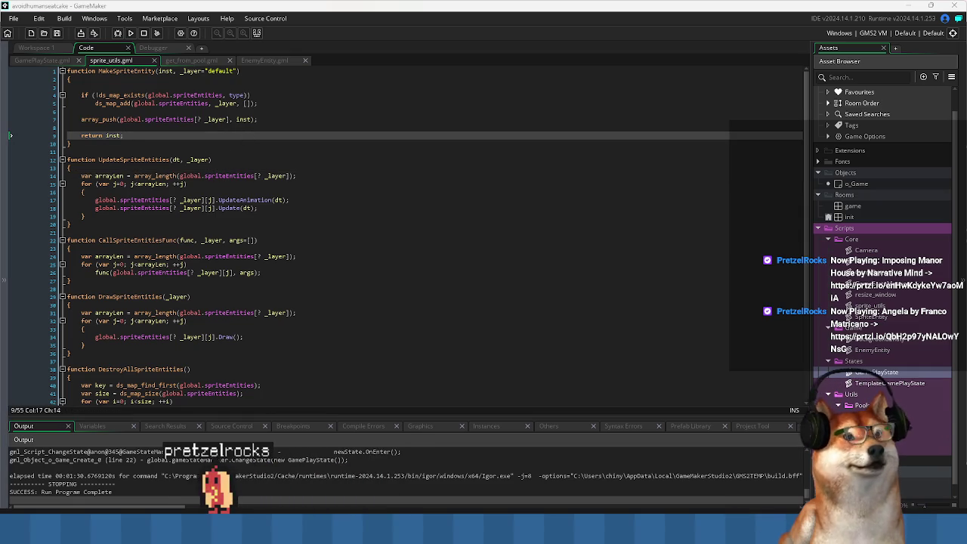
key("Down")
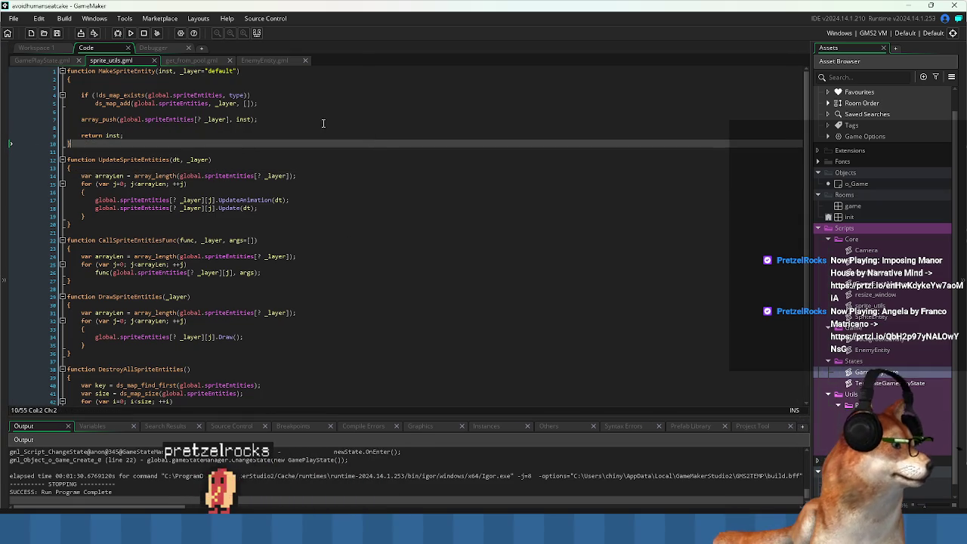
left_click(317, 86)
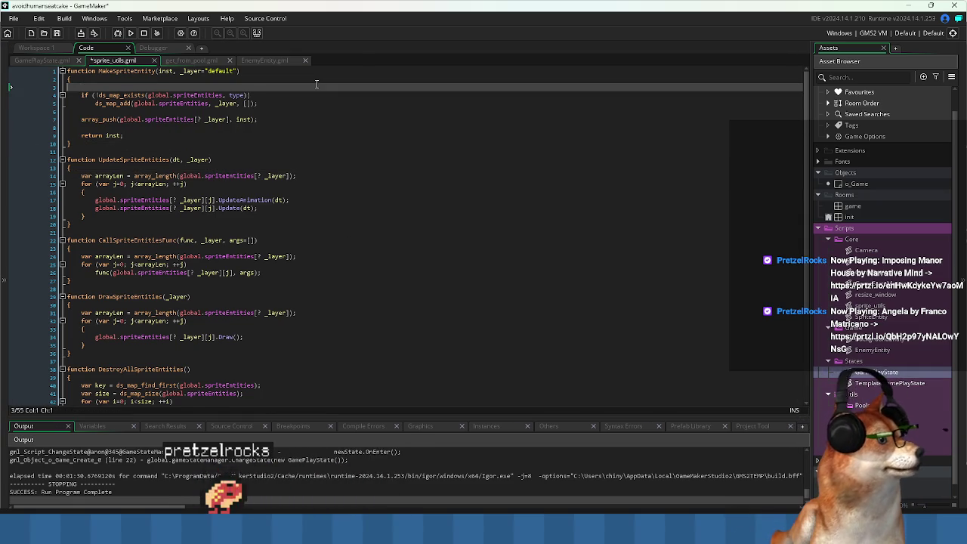
key("BackSpace")
- Recheck the _name usage in the manual example, then return to the GameMaker editor
key("alt+Tab")
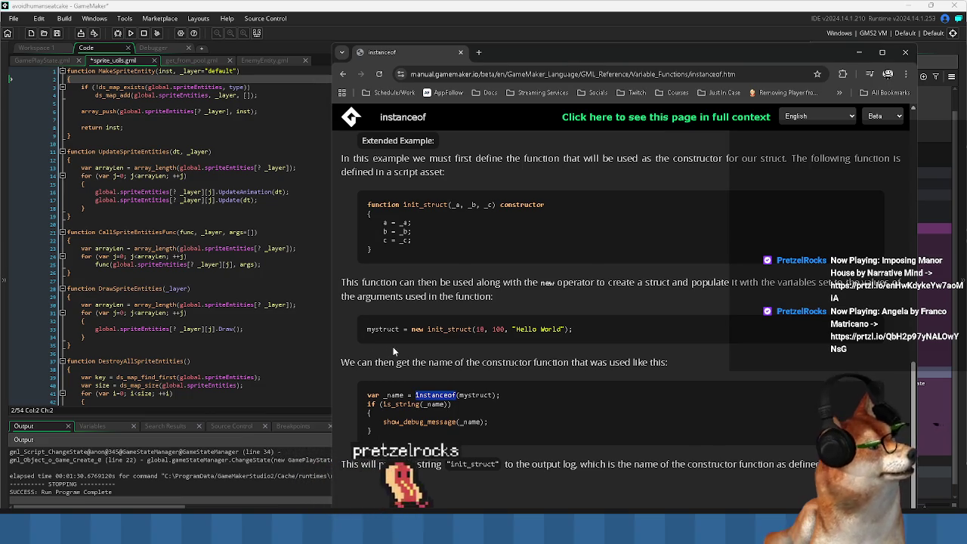
left_click(384, 395)
double_click(394, 396)
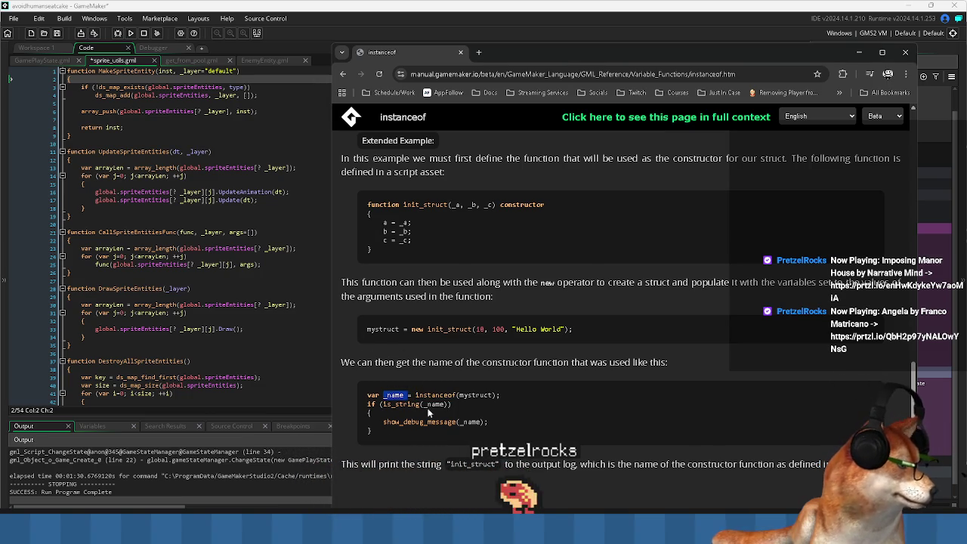
left_click(474, 424)
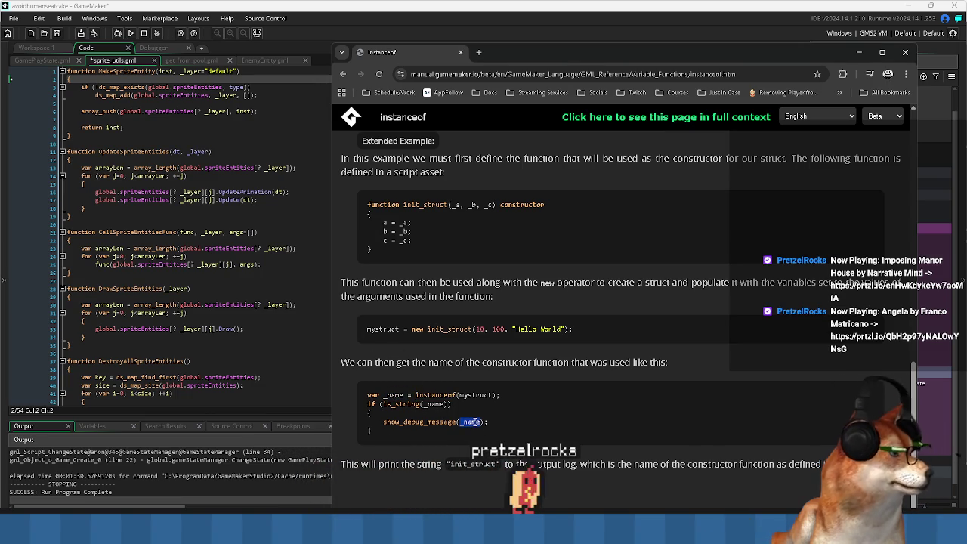
left_click(292, 211)
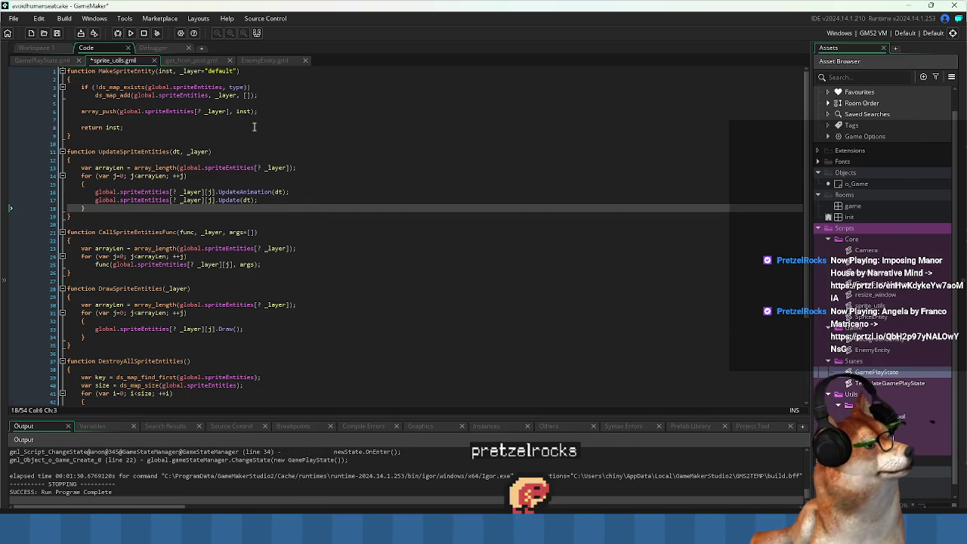
- Replace type on line 3 with instanceof(inst) as the map key
double_click(239, 87)
key("ctrl+v")
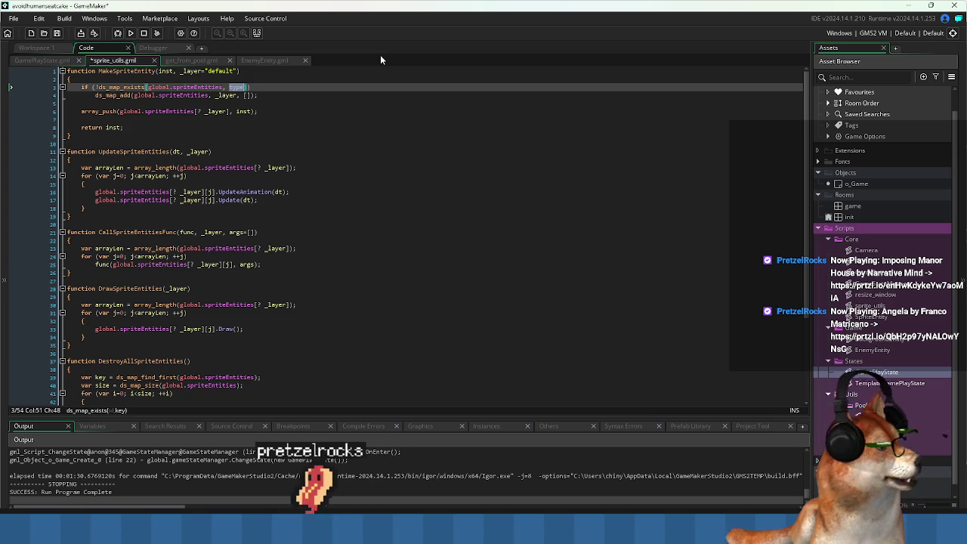
type("()")
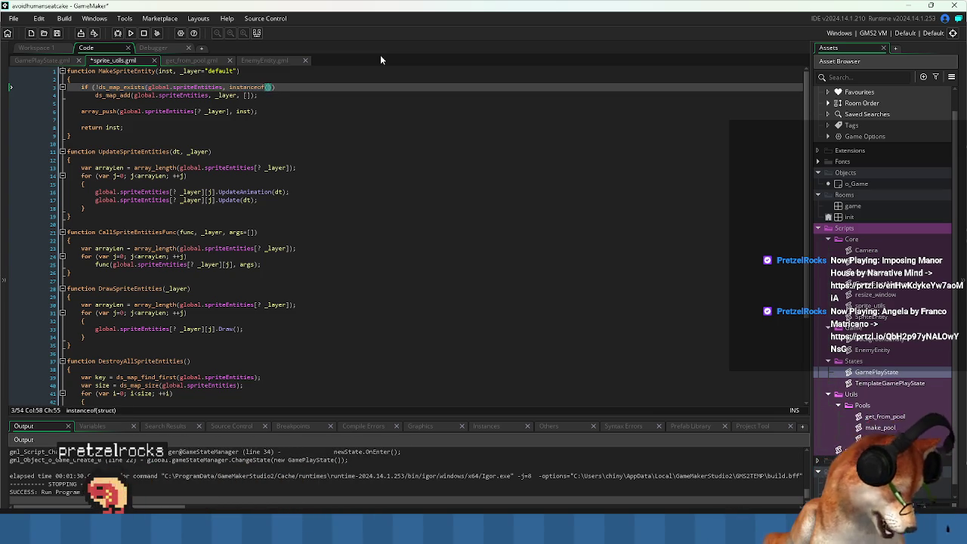
type("inst")
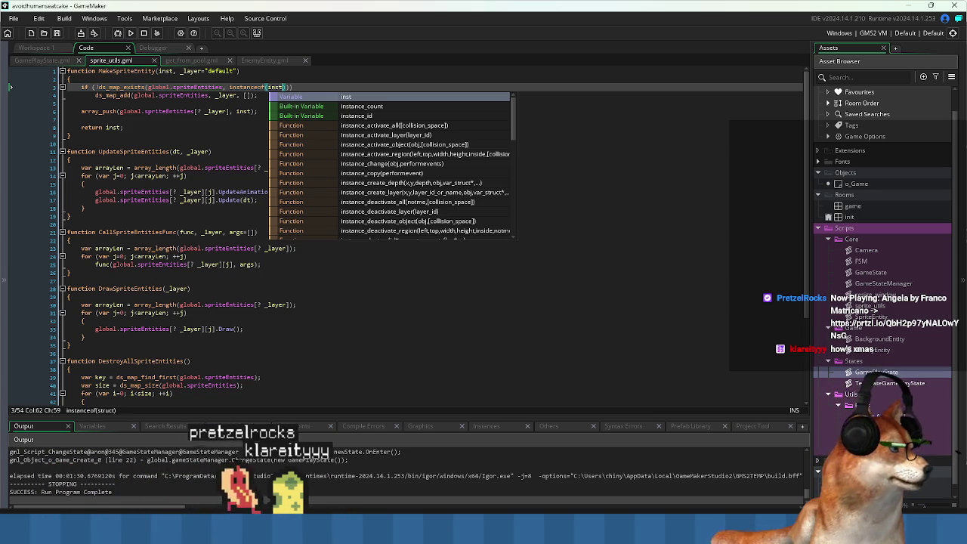
left_click(195, 289)
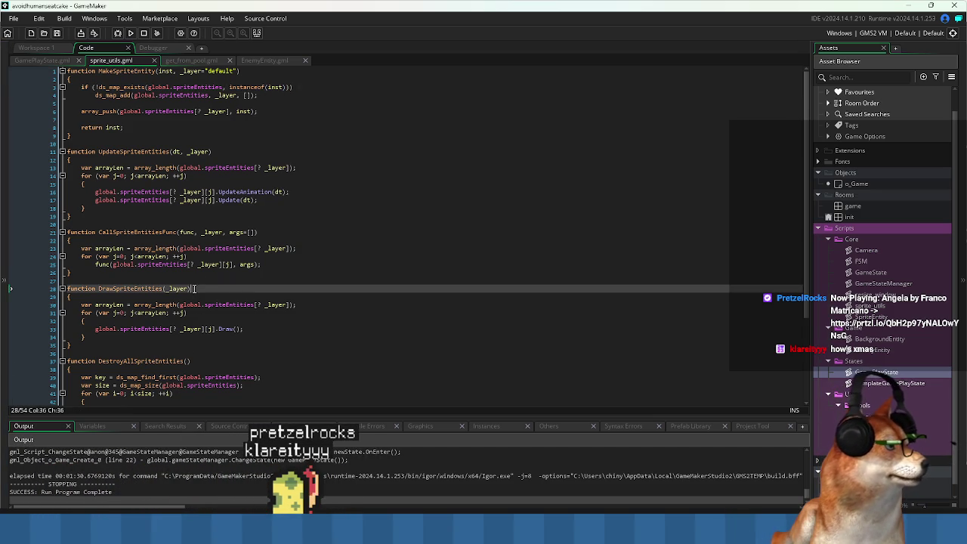
left_click(203, 281)
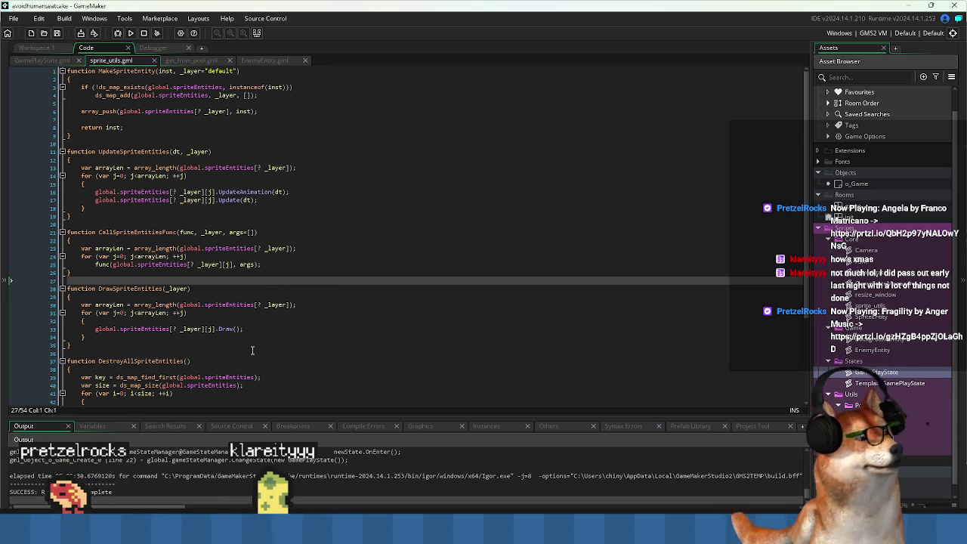
- Review the inst parameter and its uses, then open GamePlayState.gml
left_click(180, 127)
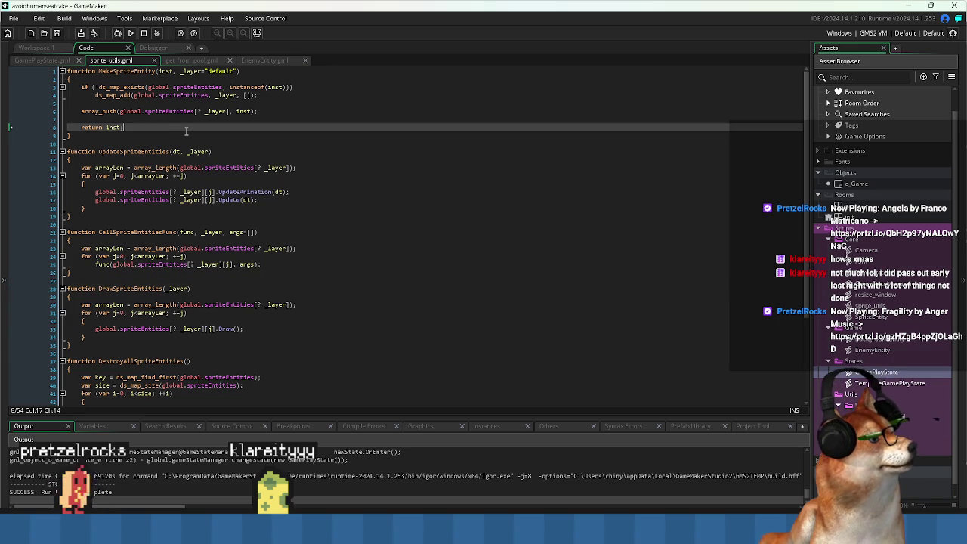
left_click(174, 71)
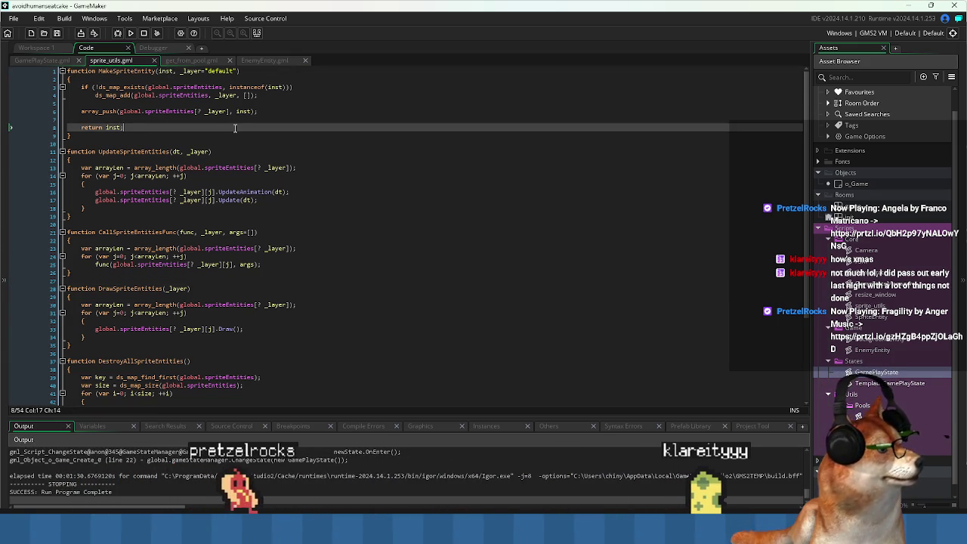
left_click(277, 87)
double_click(277, 87)
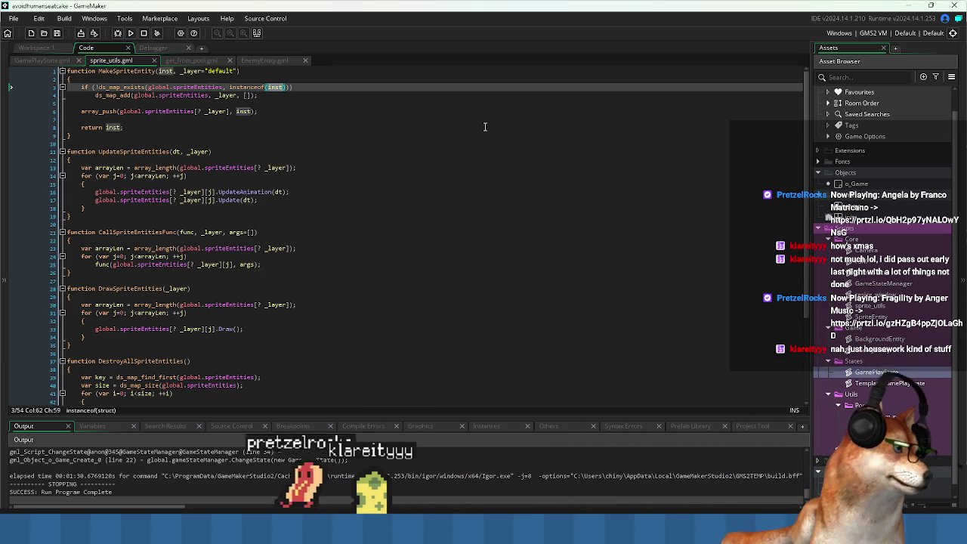
left_click(374, 143)
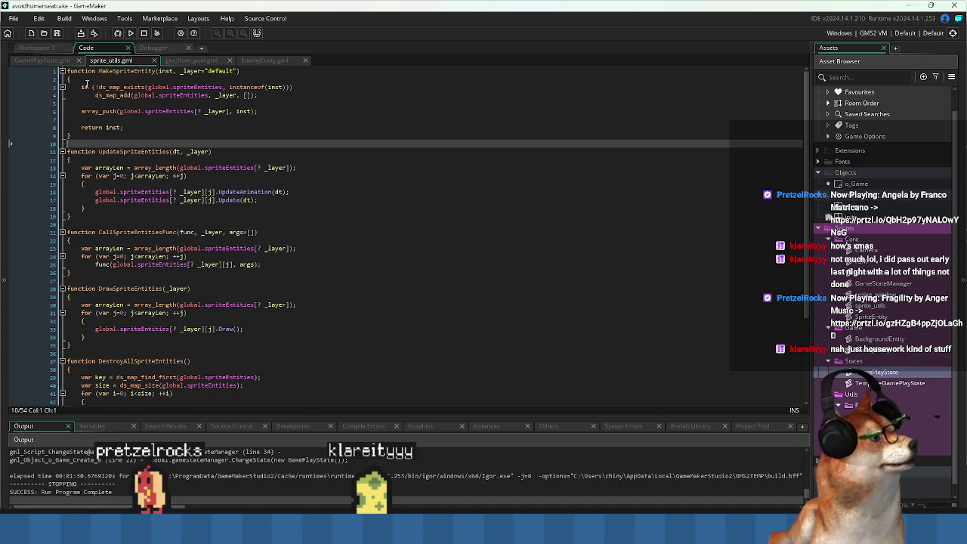
left_click(39, 60)
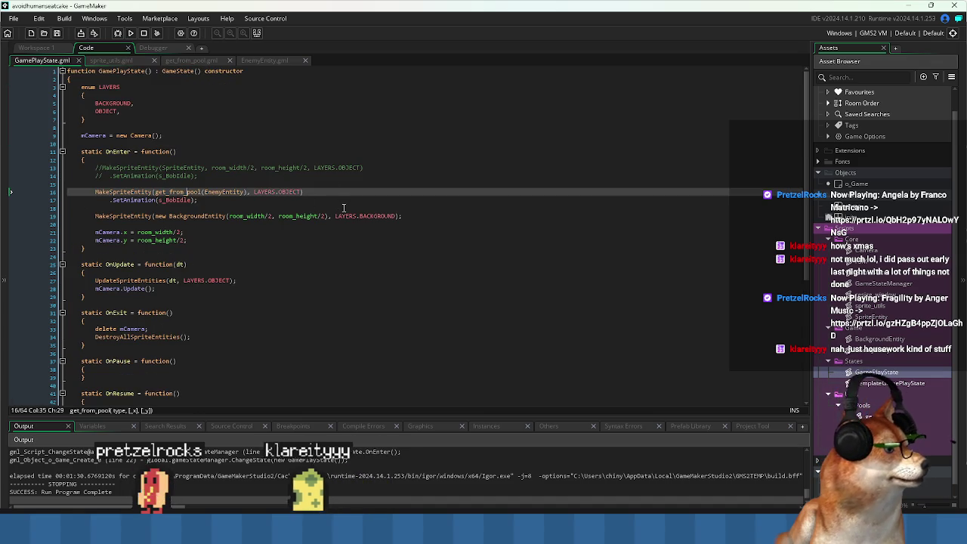
- Test-run the game with the current spawn call, then close the game window
key("Down")
key("Down")
left_click(130, 33)
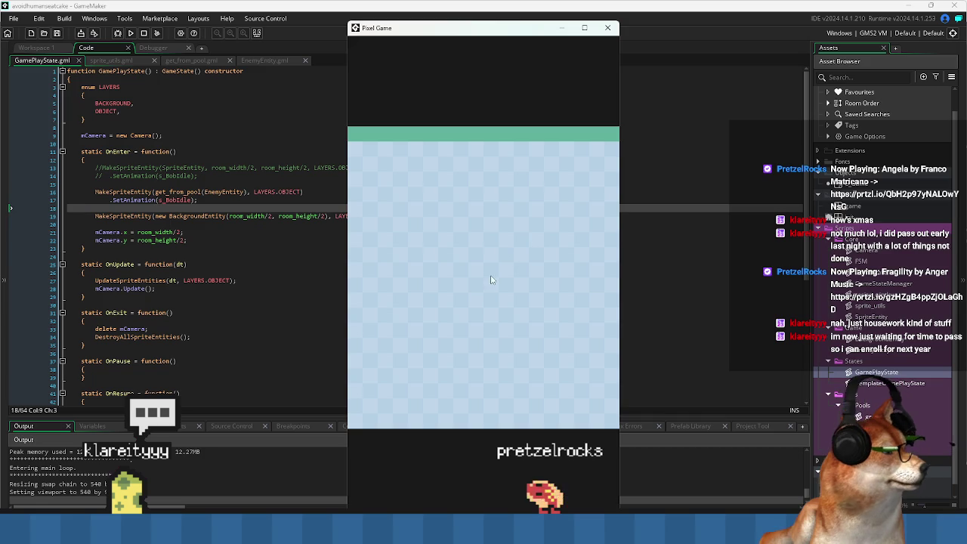
left_click(618, 31)
- Complete get_from_pool(EnemyEntity, room_width/2, room_height/2) on line 16 and run the game again
left_click(217, 192)
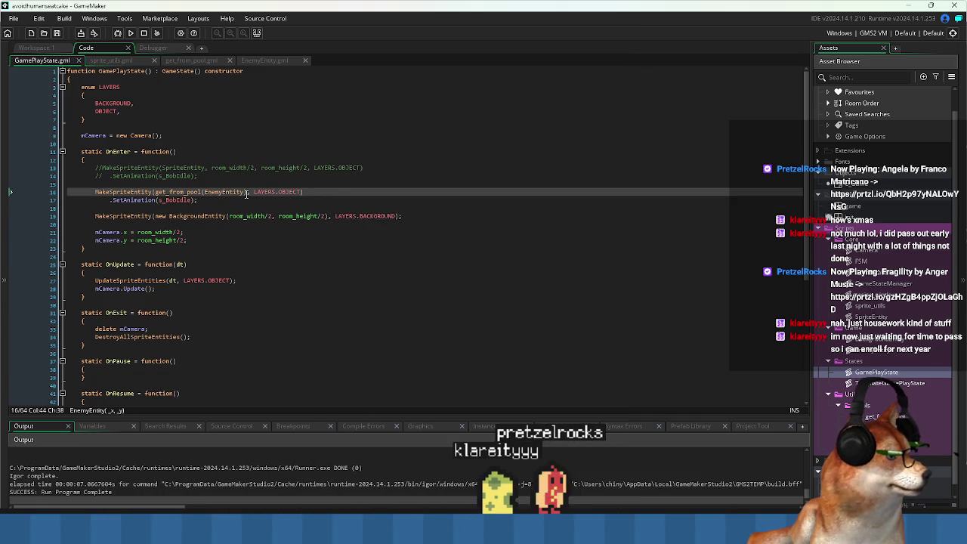
type(",")
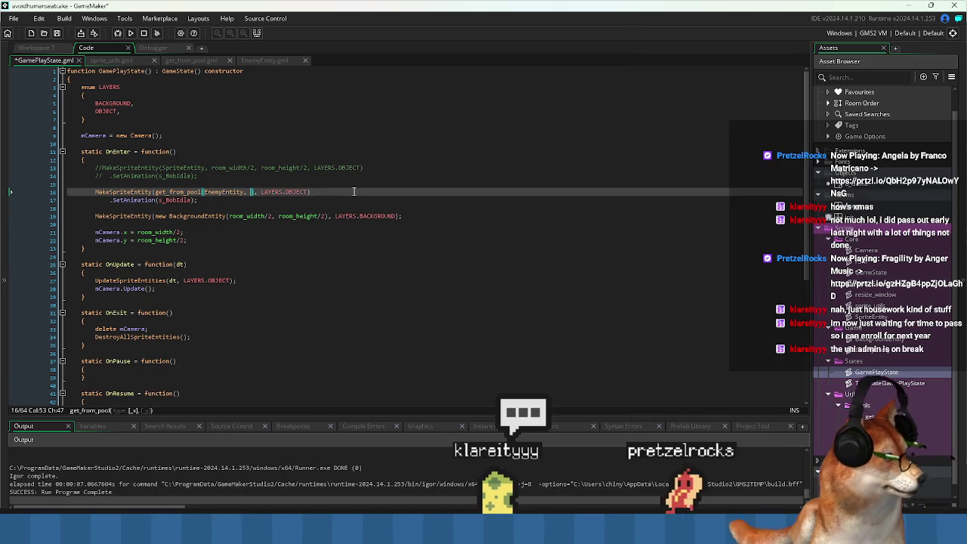
key("Up")
key("Up")
key("Up")
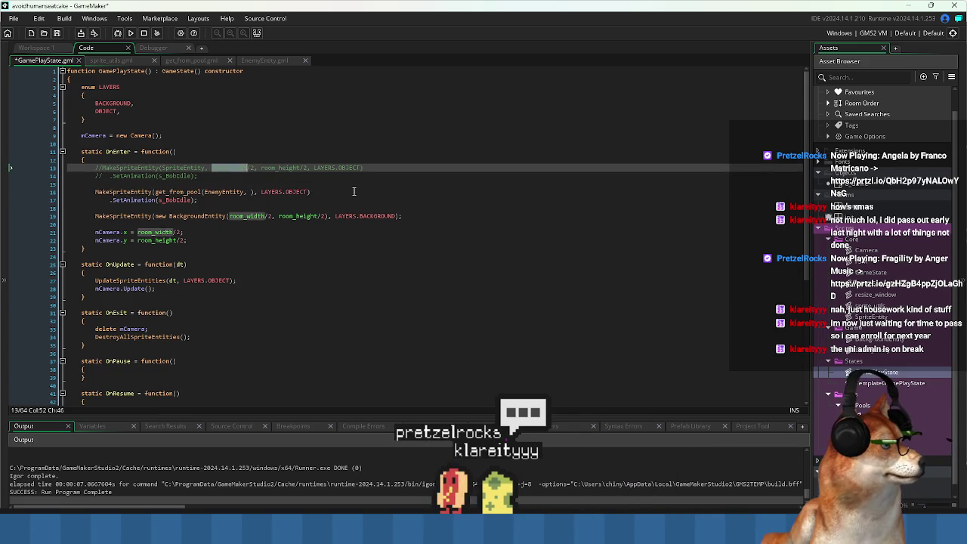
key("Down")
key("Down")
key("Down")
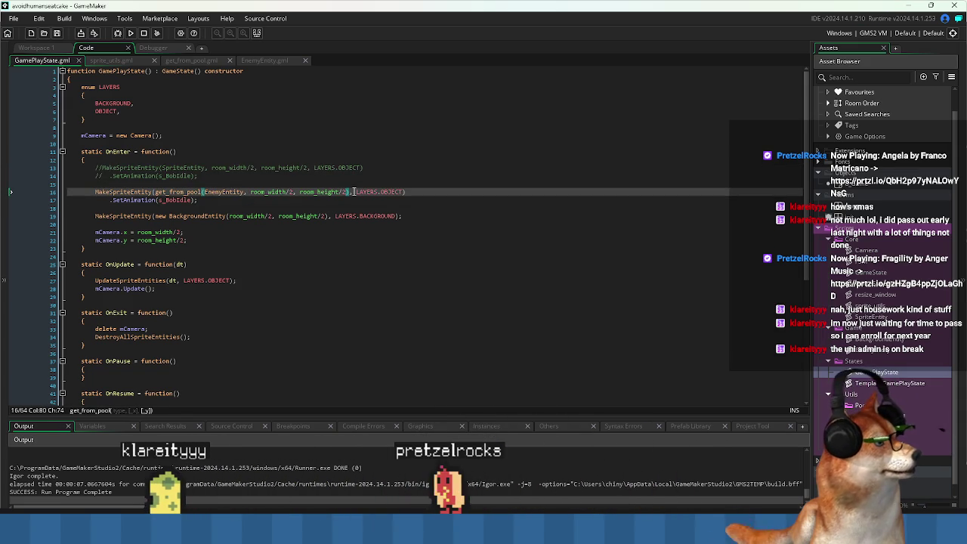
left_click(130, 34)
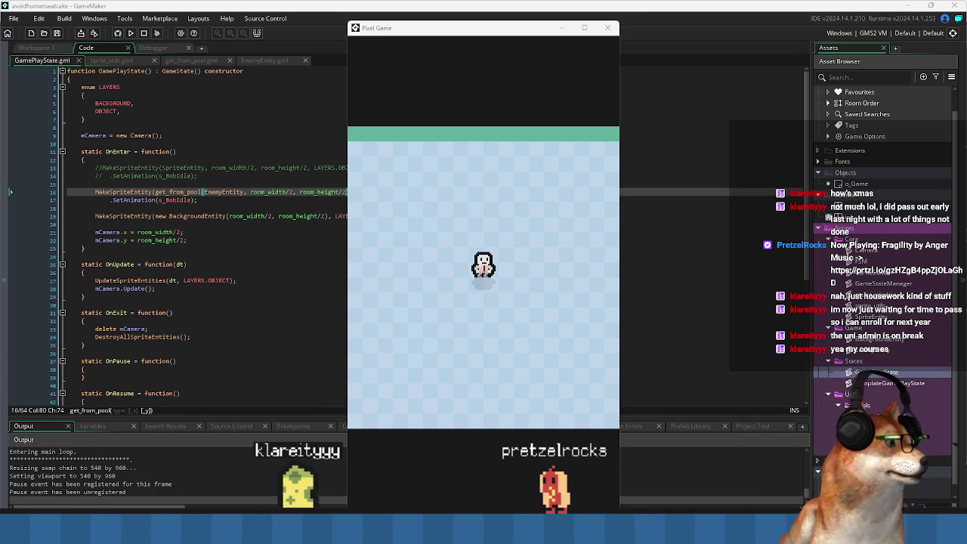
left_click_drag(474, 34, 463, 26)
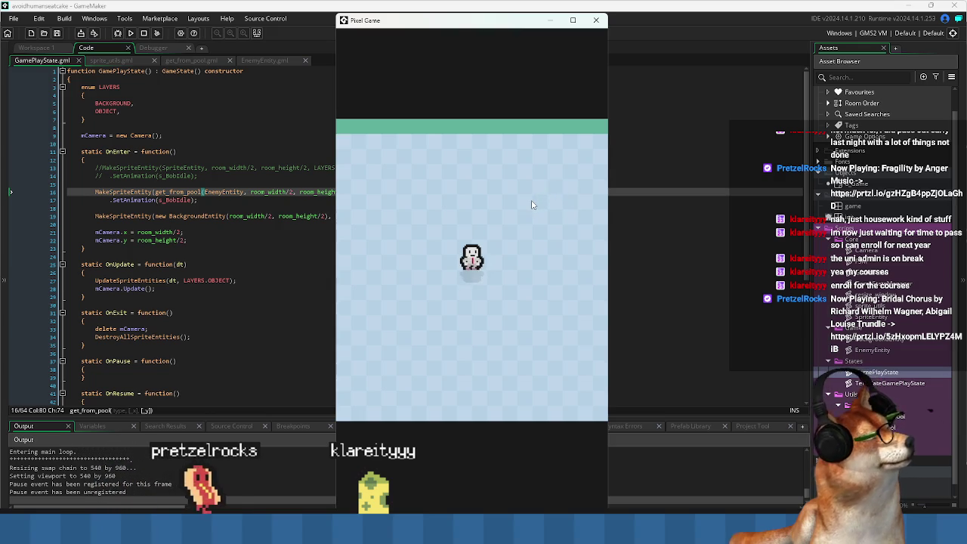
left_click(597, 20)
left_click(385, 264)
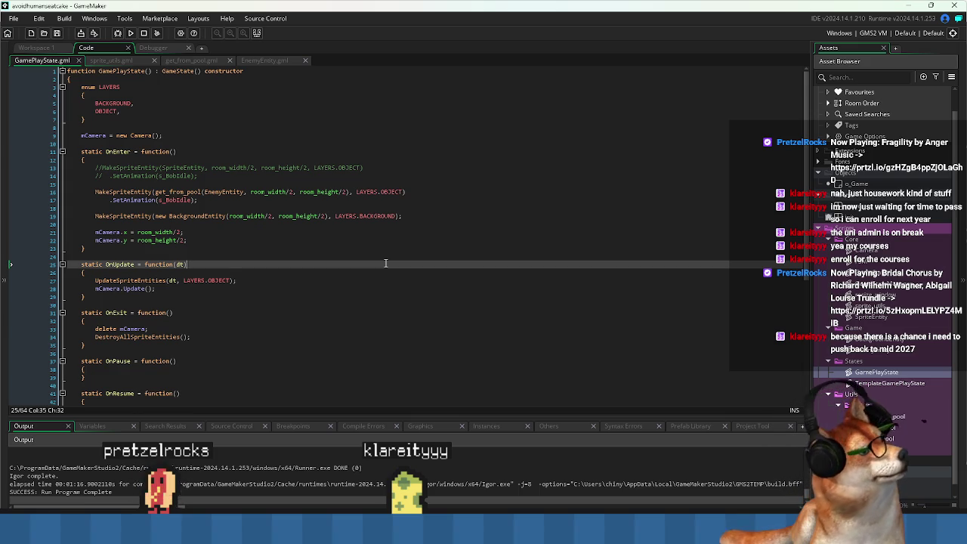
- Delete commented-out SpriteEntity lines 13–14 and the leftover blank line from OnEnter
left_click(287, 232)
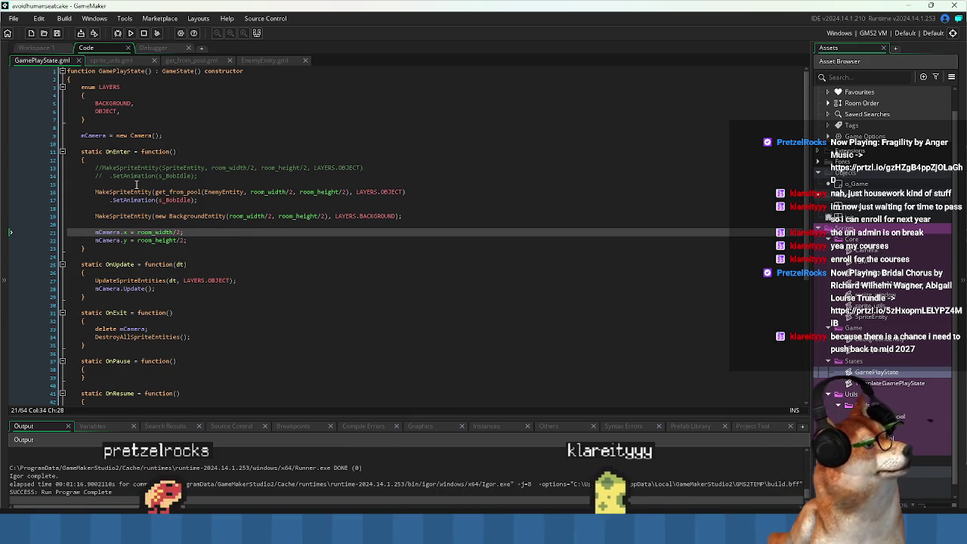
left_click(136, 184)
key("shift+Up")
key("shift+Up")
key("Delete")
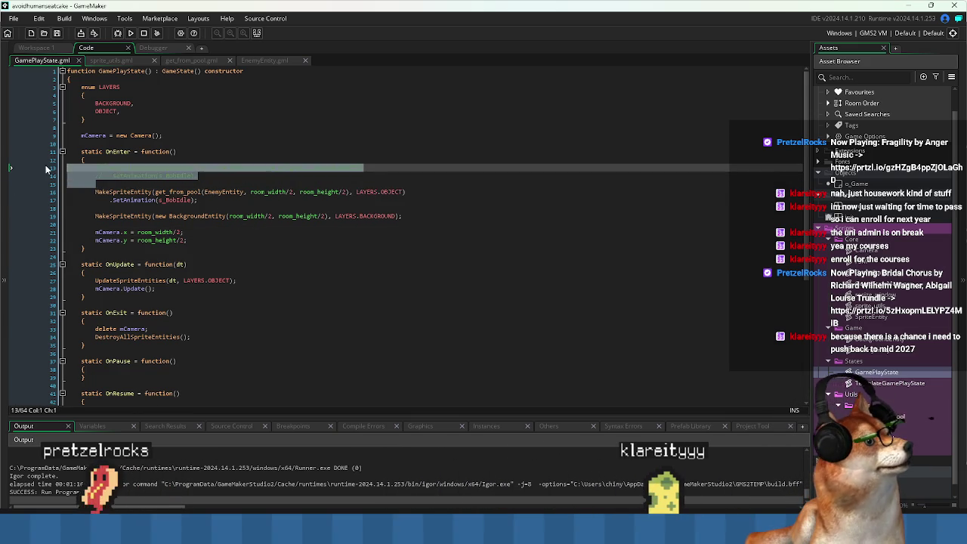
key("BackSpace")
- Save GamePlayState and jump to the get_from_pool function definition
key("ctrl+s")
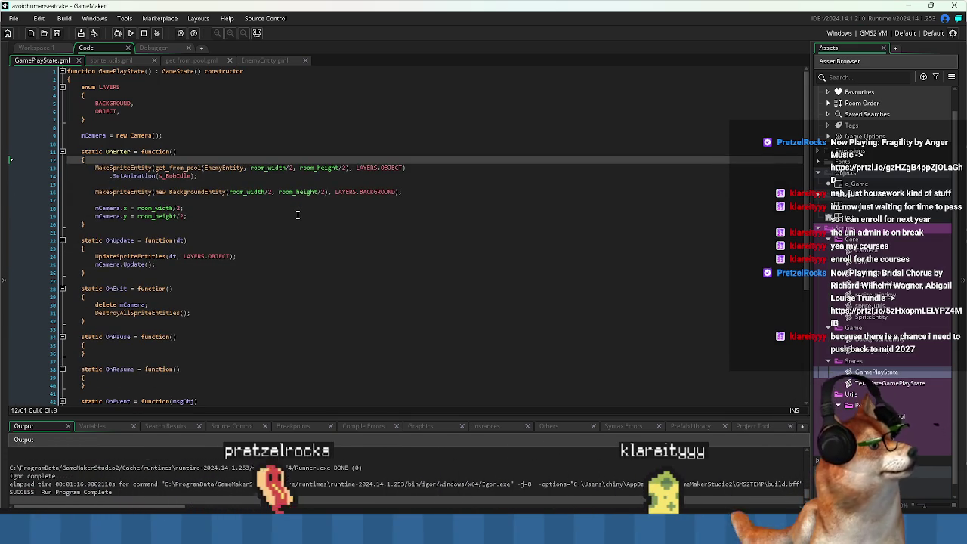
left_click(297, 201)
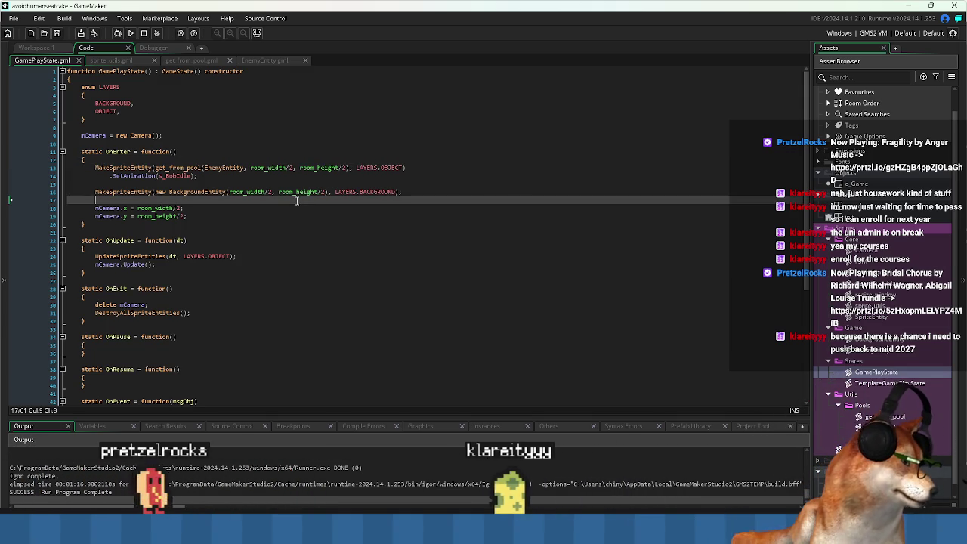
middle_click(181, 168)
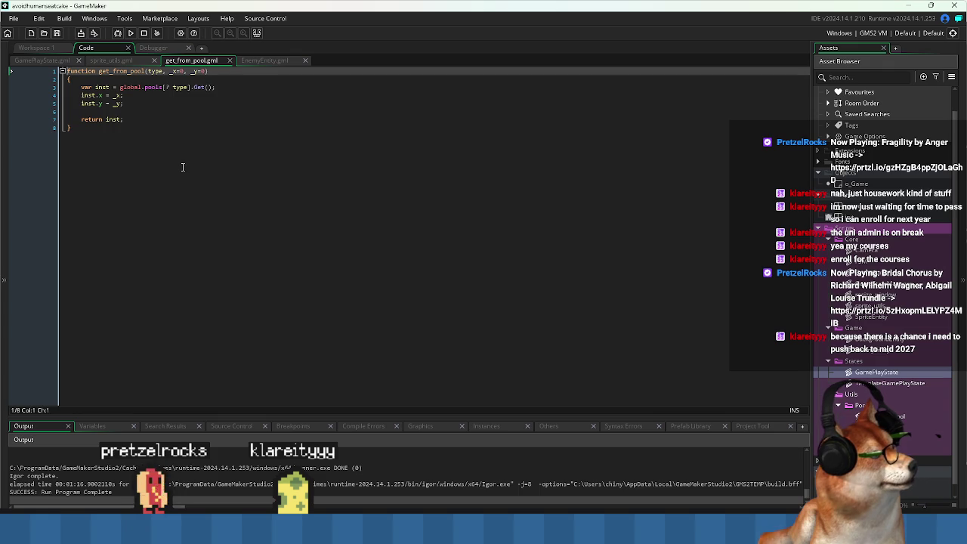
- Close get_from_pool.gml and inspect MakeSpriteEntity's spriteEntities check in sprite_utils.gml
left_click(231, 60)
middle_click(144, 170)
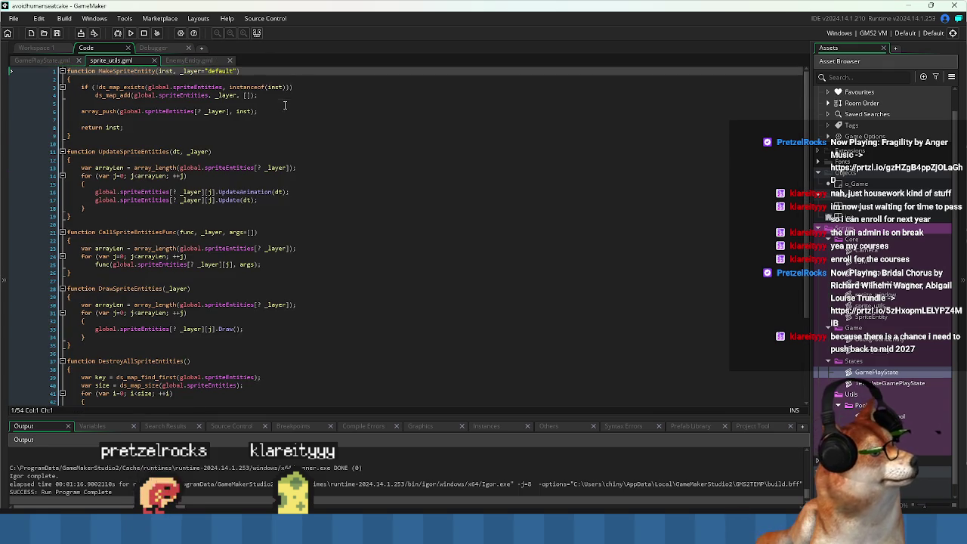
left_click(241, 87)
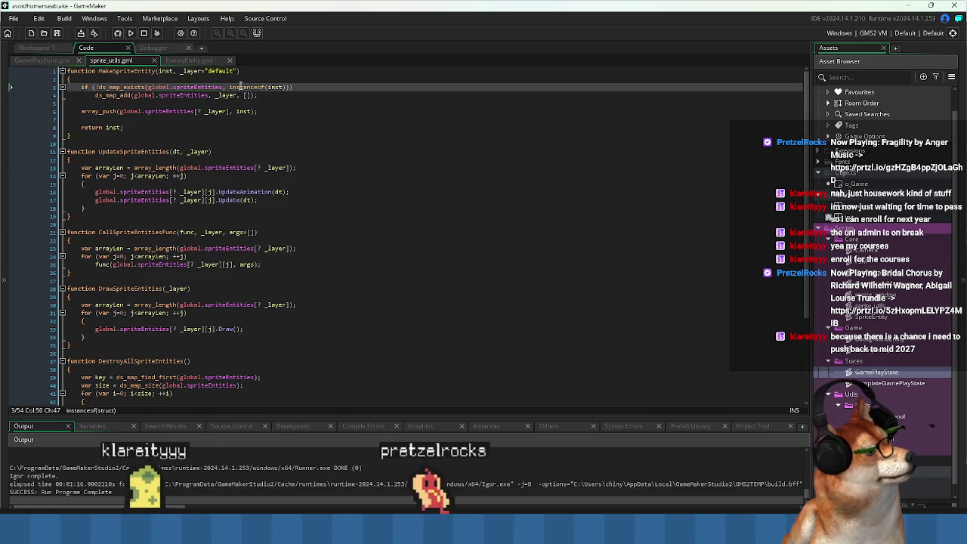
left_click(246, 87)
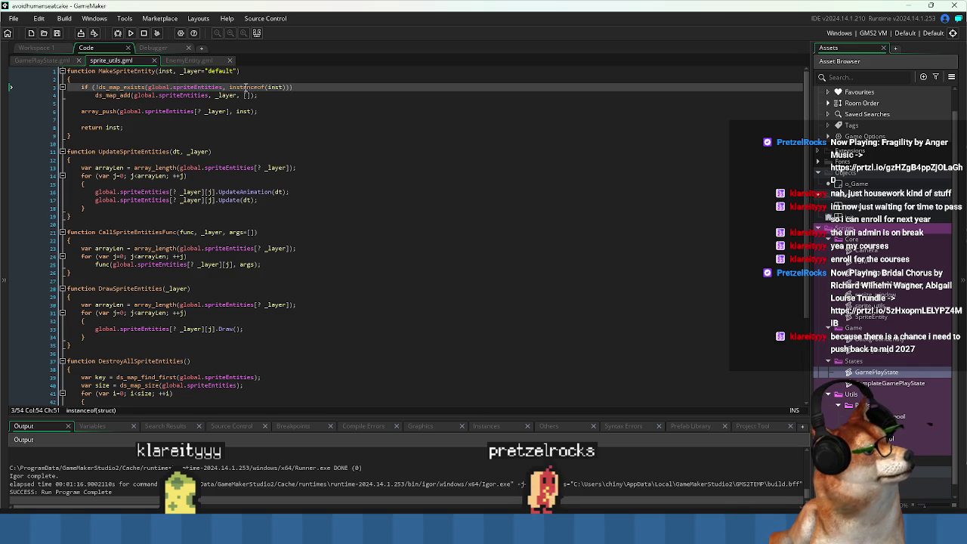
double_click(203, 87)
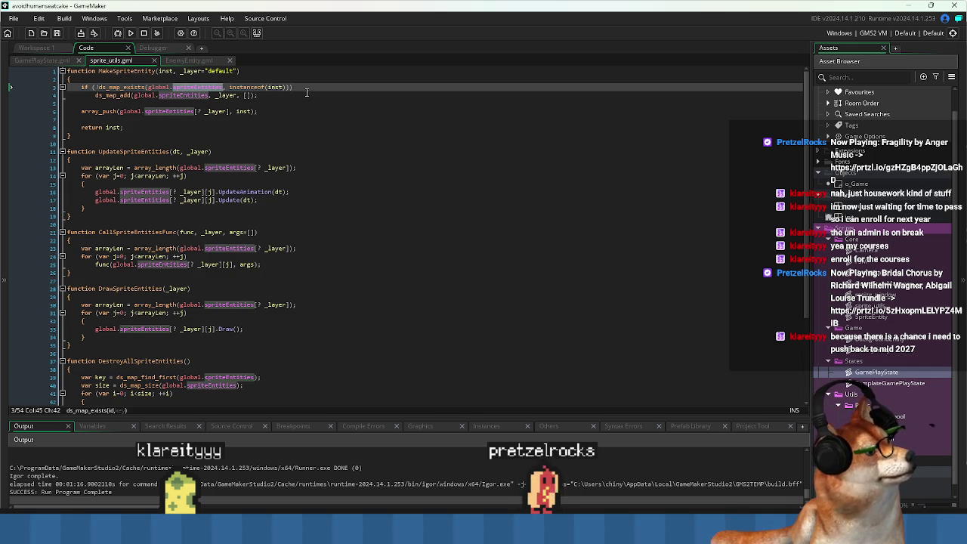
left_click(210, 96)
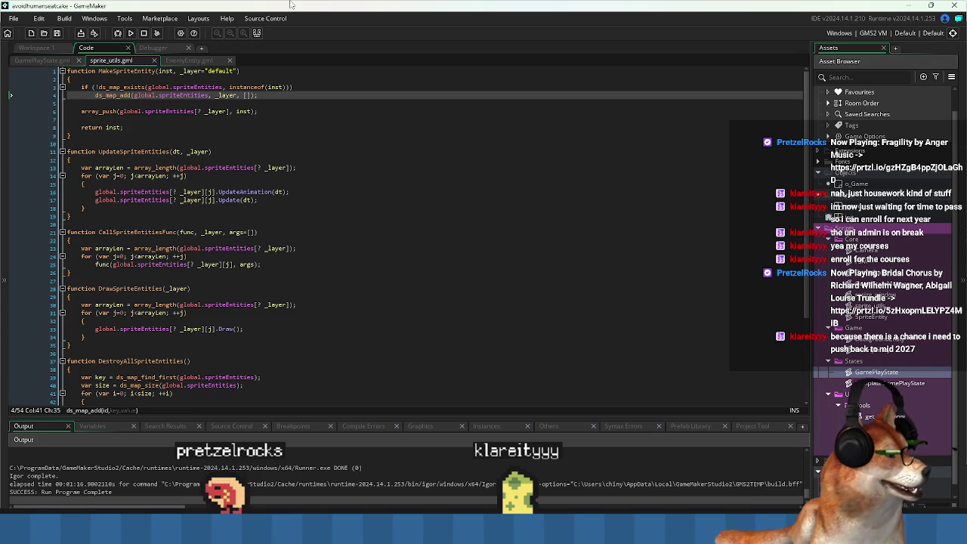
- Try replacing instanceof(inst) with _layer on line 3, undo it, and review the inst parameter
key("Up")
key("Up")
key("Up")
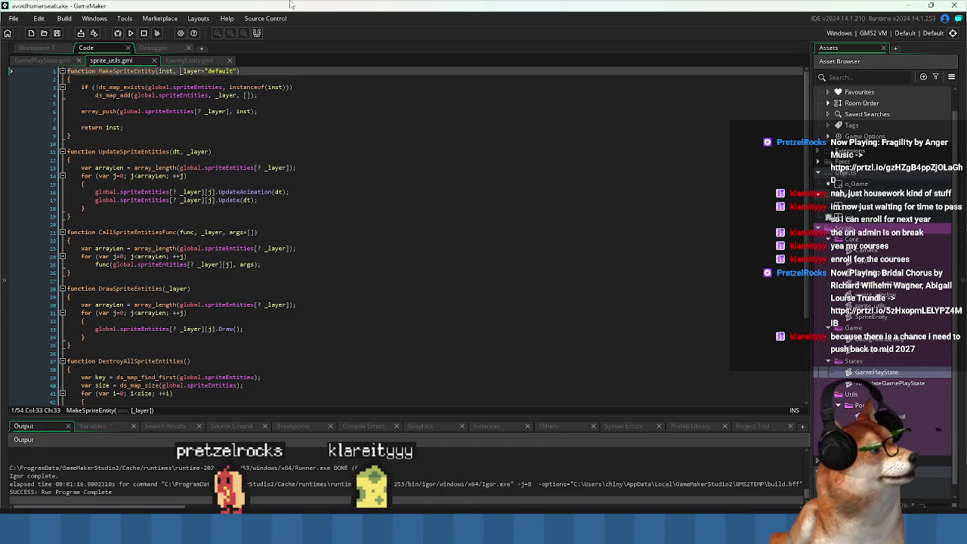
key("Down")
key("Down")
key("ctrl+shift+Right")
key("ctrl+shift+Right")
key("ctrl+shift+Right")
type("_layer)")
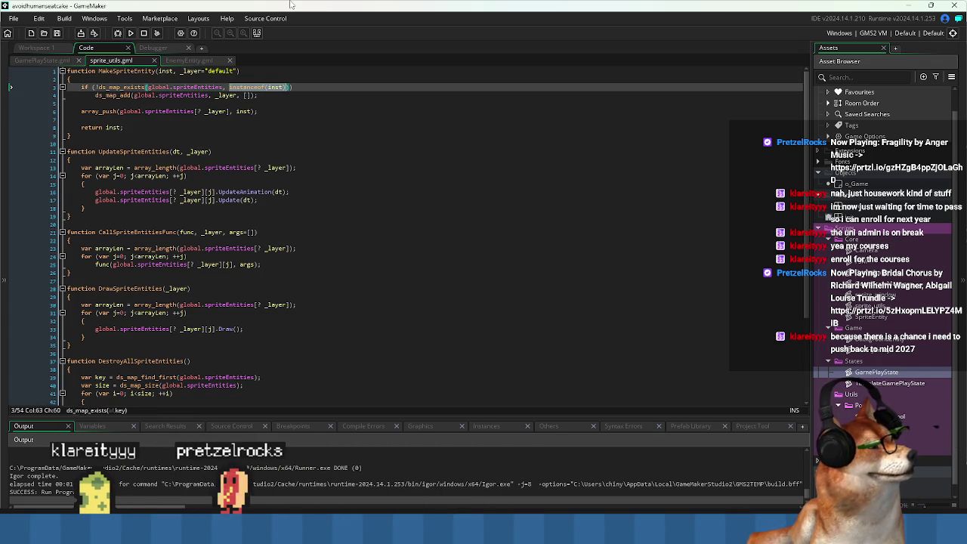
key("ctrl+z")
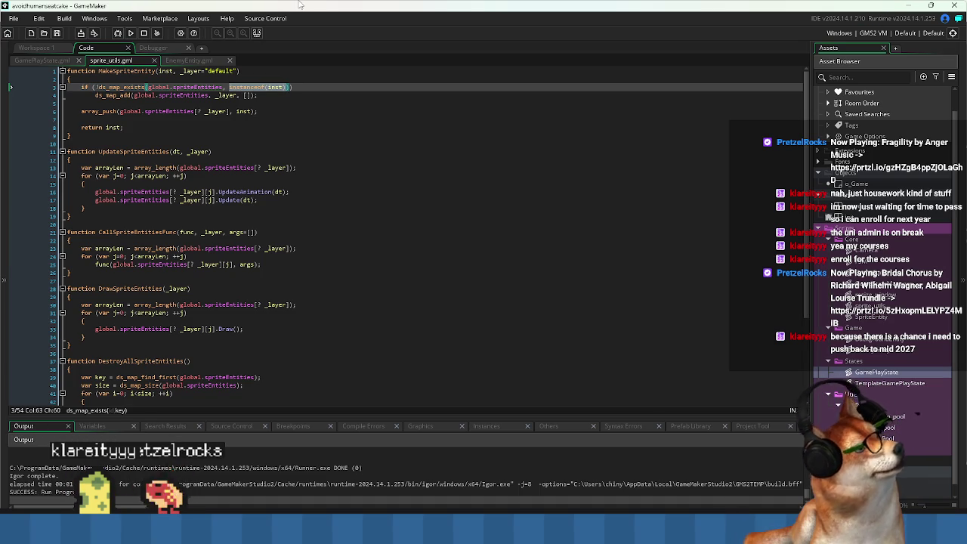
left_click(333, 106)
left_click(166, 71)
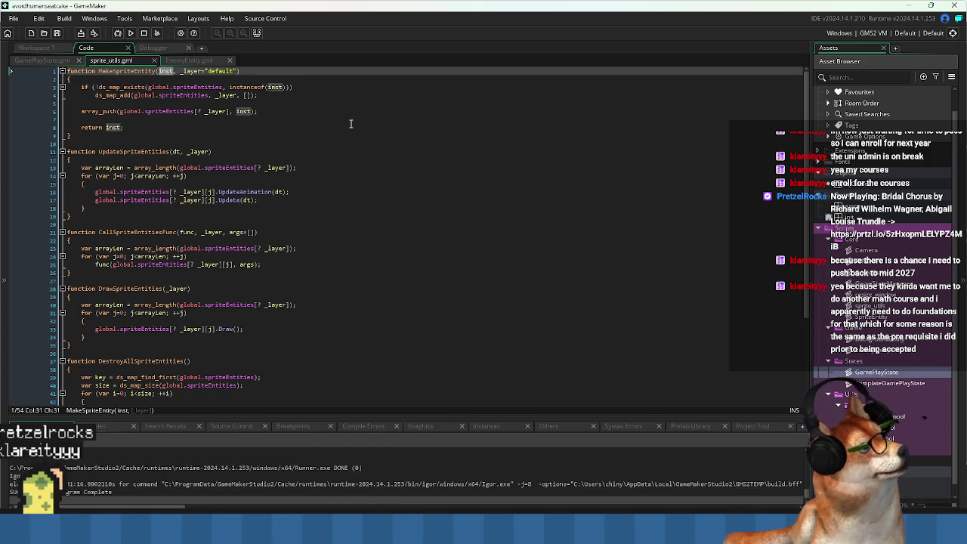
left_click(231, 87)
type("_layer")
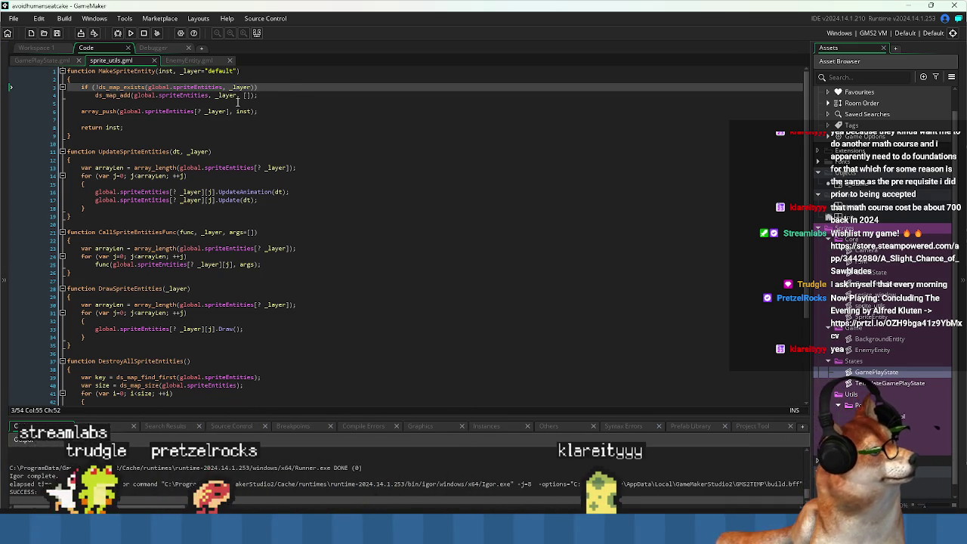
- Move the caret to just after _layer in line 3's ds_map_exists check
key("Left")
key("Left")
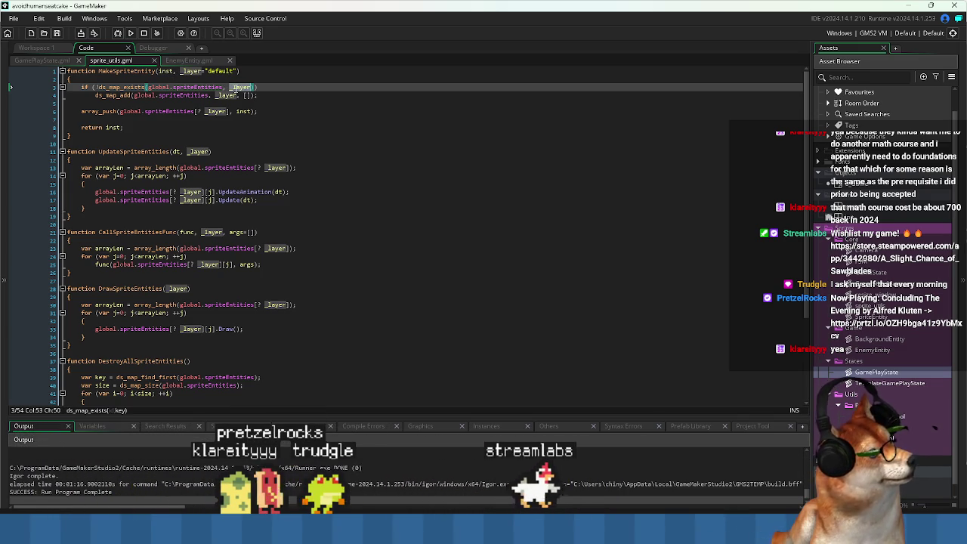
- Review _layer in the ds_map_add line and UpdateSpriteEntities, then return to GamePlayState.gml
scroll(173, 257, "down", 2)
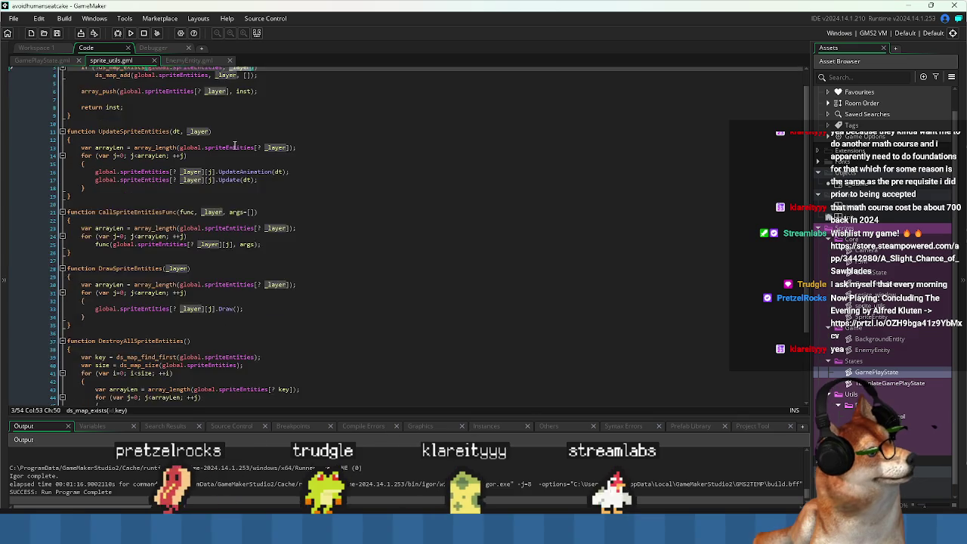
scroll(214, 227, "up", 2)
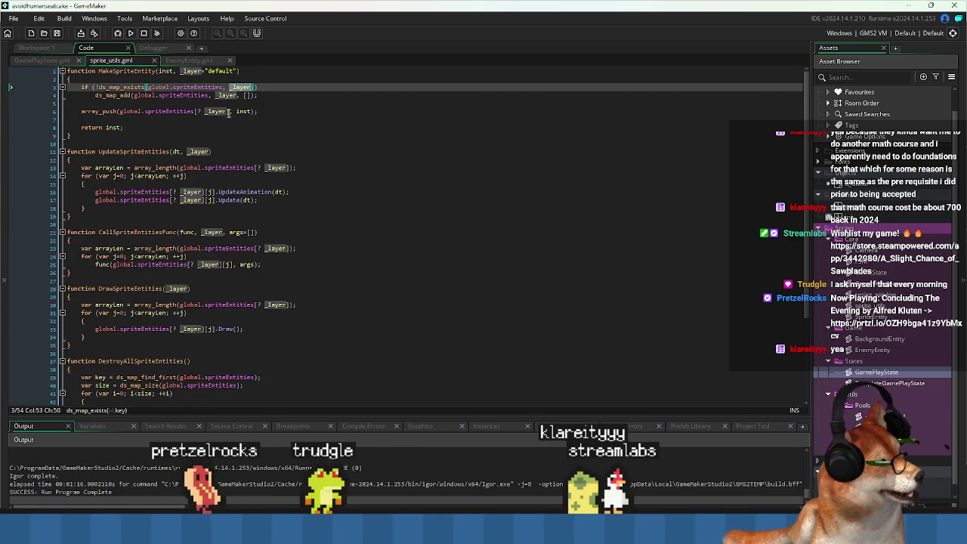
left_click(245, 95)
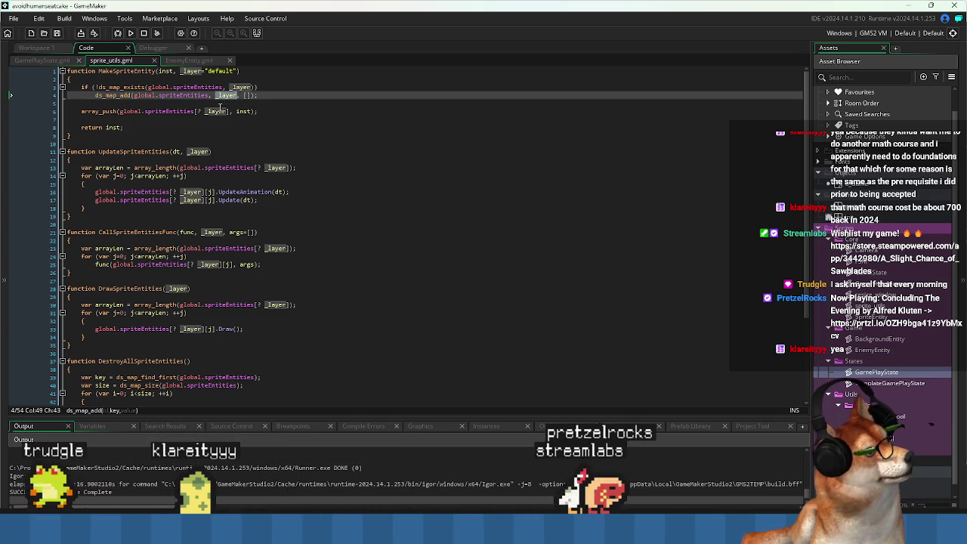
left_click(219, 112)
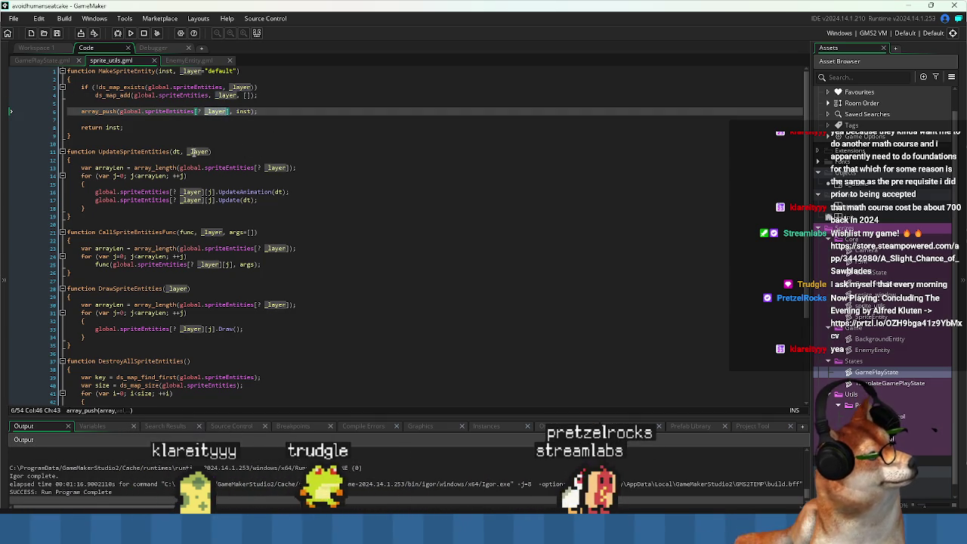
left_click(193, 152)
key("Down")
key("Up")
key("Up")
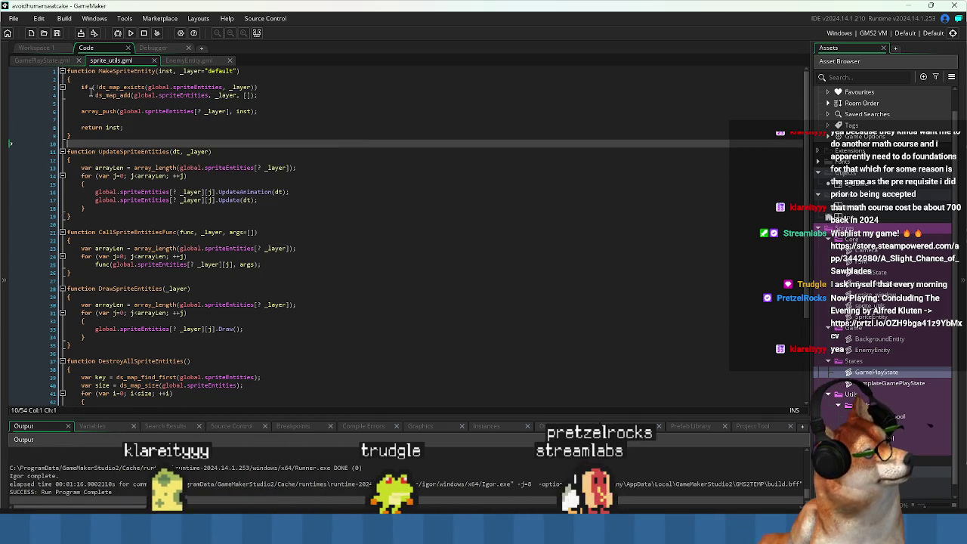
left_click(44, 61)
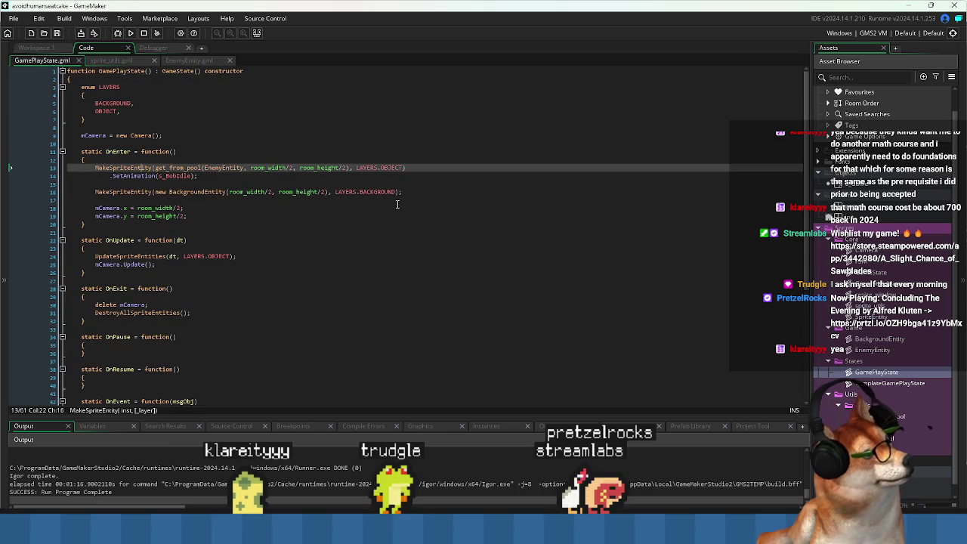
- Inspect line 15 of o_Game's Create event, where spriteEntities is built, then open the Debugger workspace
left_click(113, 61)
left_click(400, 315)
left_click(47, 48)
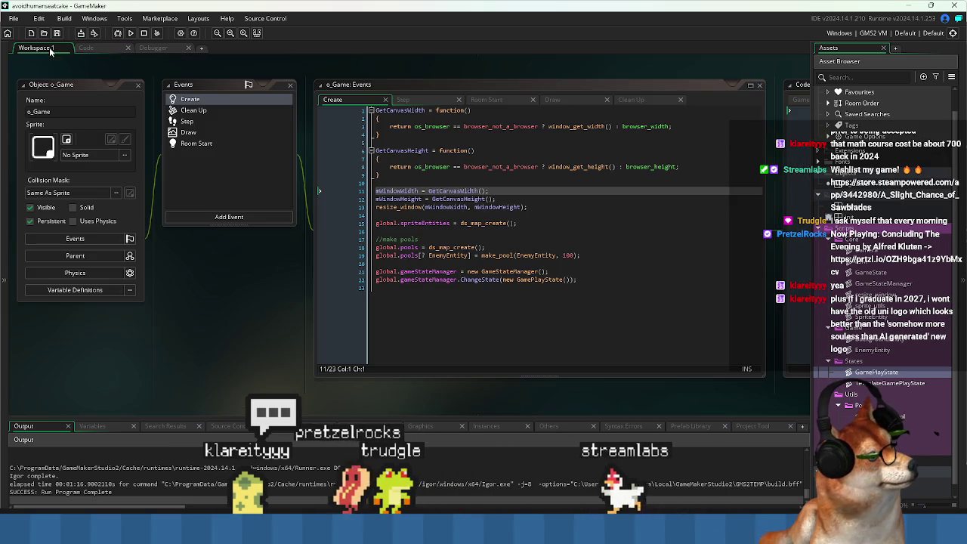
left_click(585, 224)
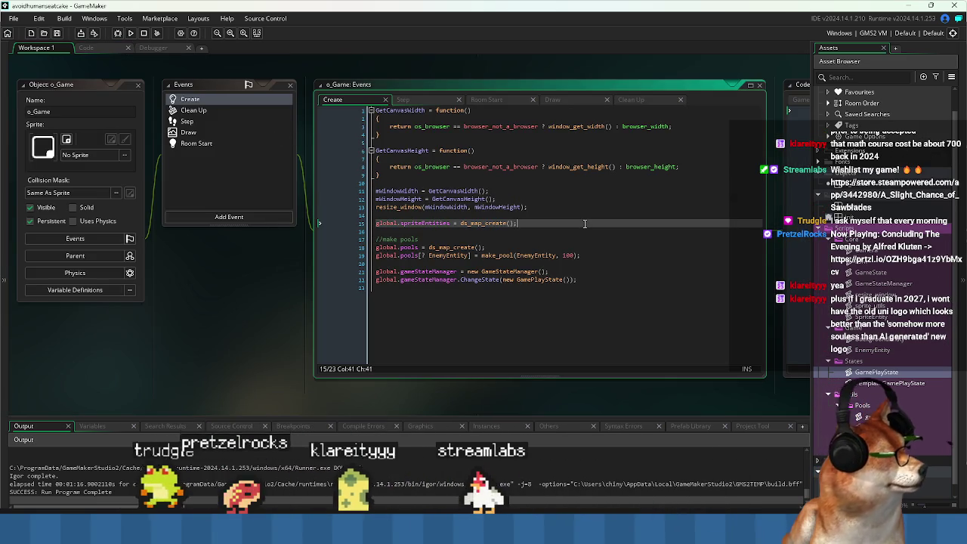
left_click(158, 48)
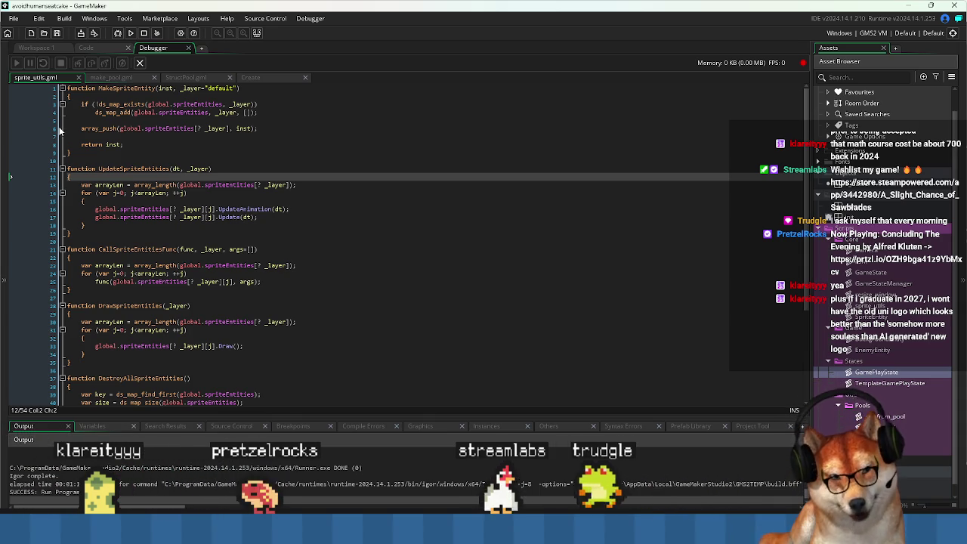
left_click(300, 145)
left_click(284, 161)
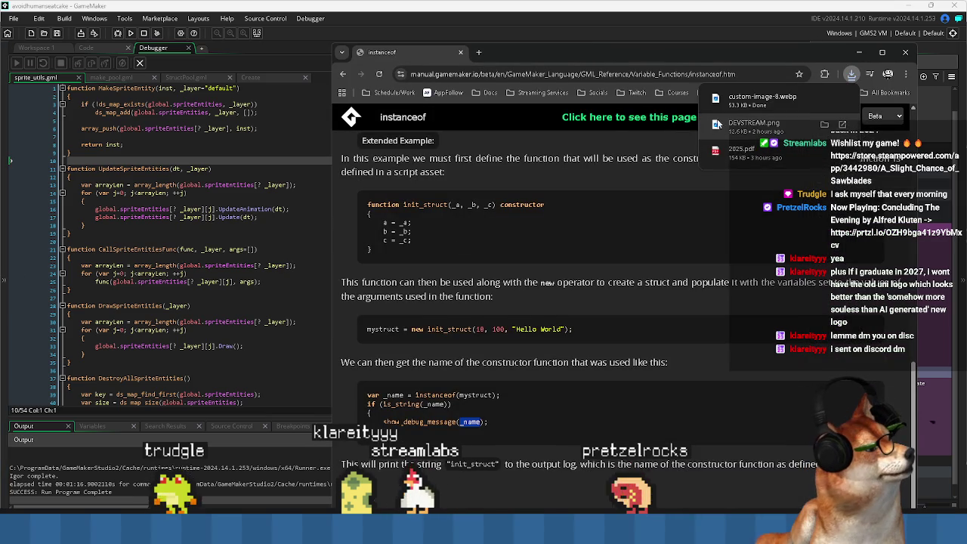
left_click(859, 53)
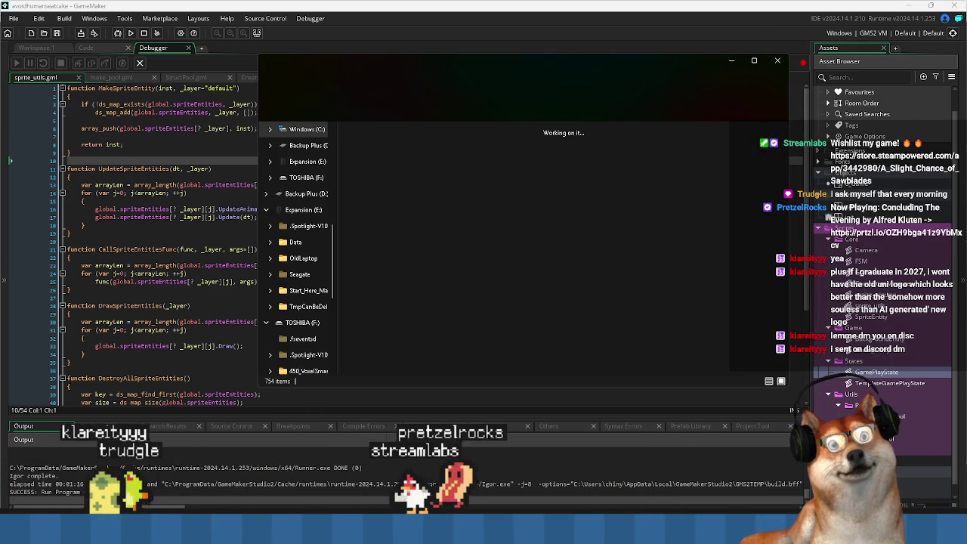
- Close the File Explorer Downloads window and switch to the Adelaide University logo image
left_click(778, 61)
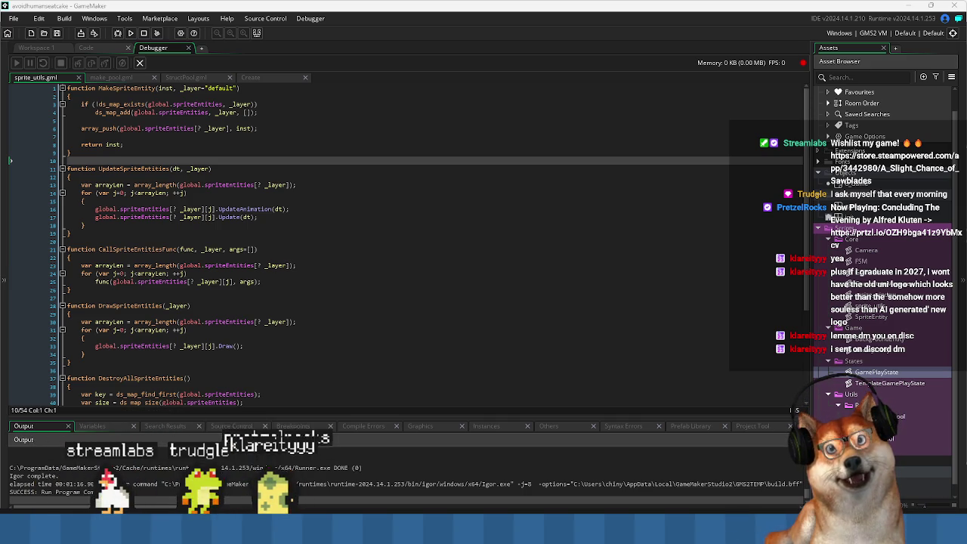
key("alt+Tab")
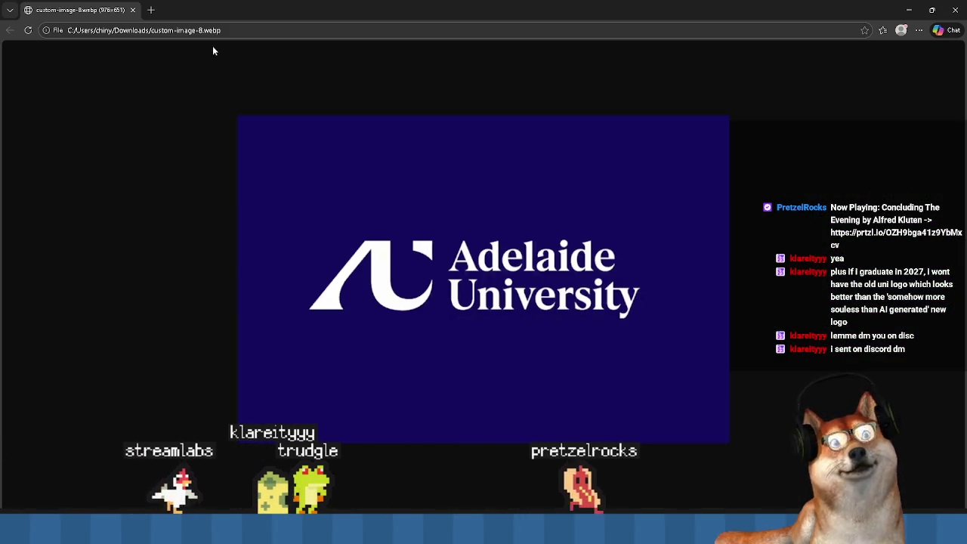
- Shrink the Chrome window showing the Adelaide logo with Win+Down
key("super+Down")
key("super+Down")
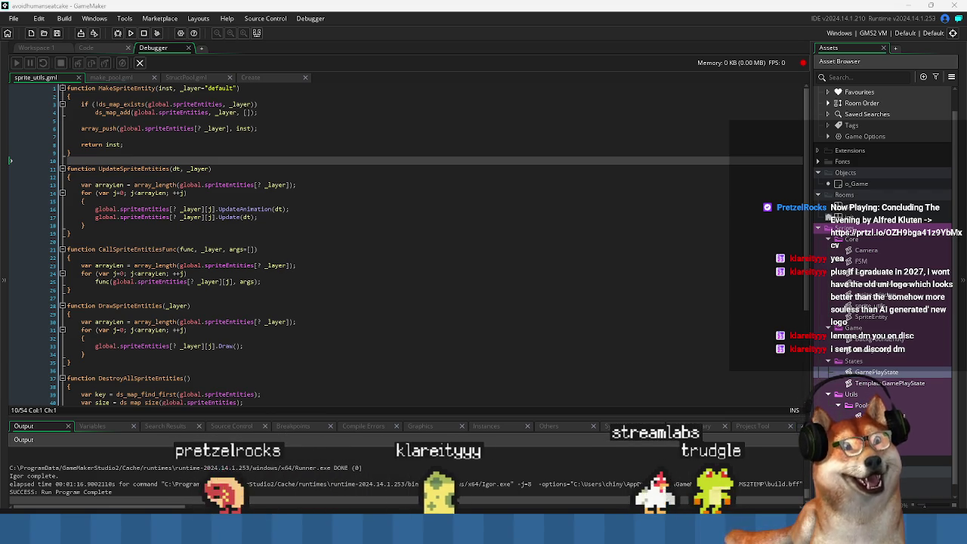
- Switch to the mockup folder, then to the Chrome tab showing the Group of Eight logo
mouse_move(488, 530)
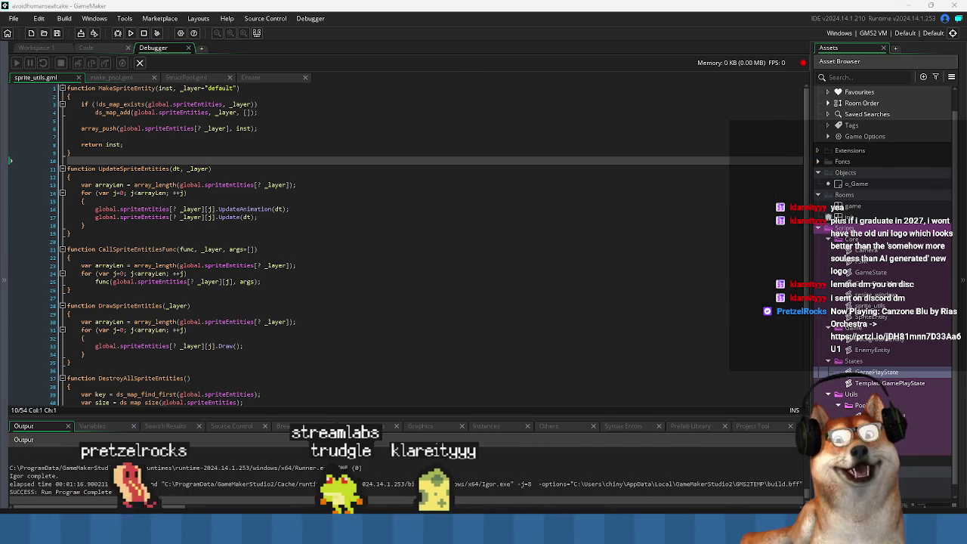
key("alt+Tab")
key("alt+Tab")
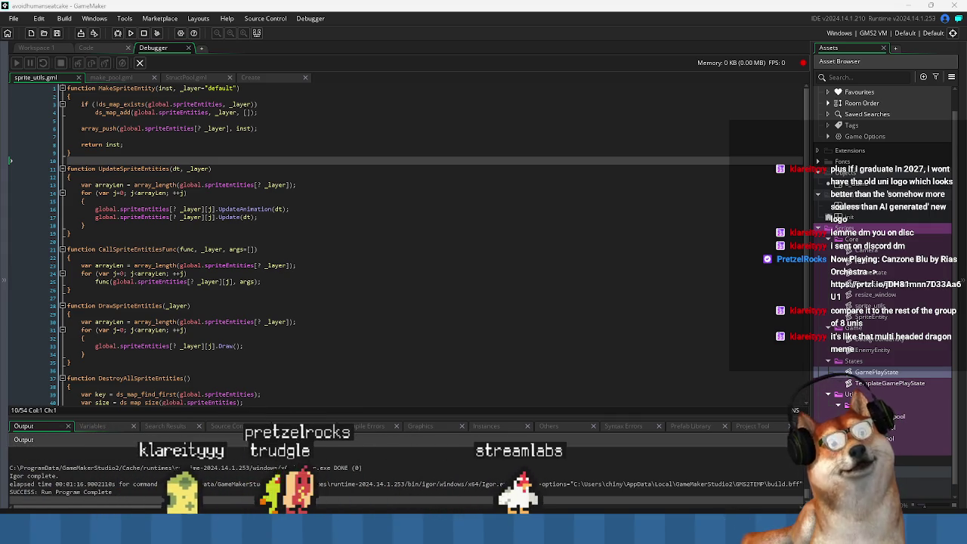
left_click_drag(365, 6, 366, 3)
key("alt+Tab")
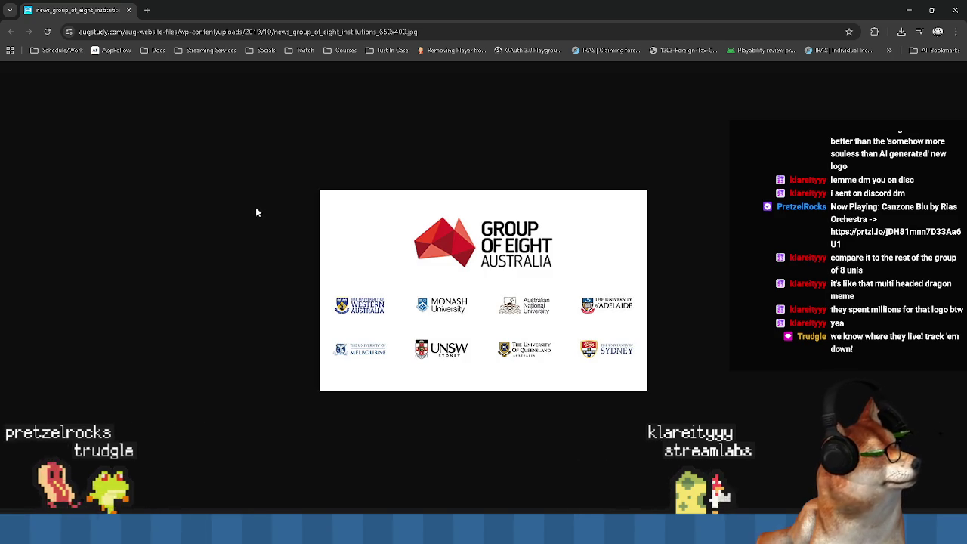
- Switch from Chrome back to sprite_utils.gml in GameMaker's Debugger workspace
key("alt+Tab")
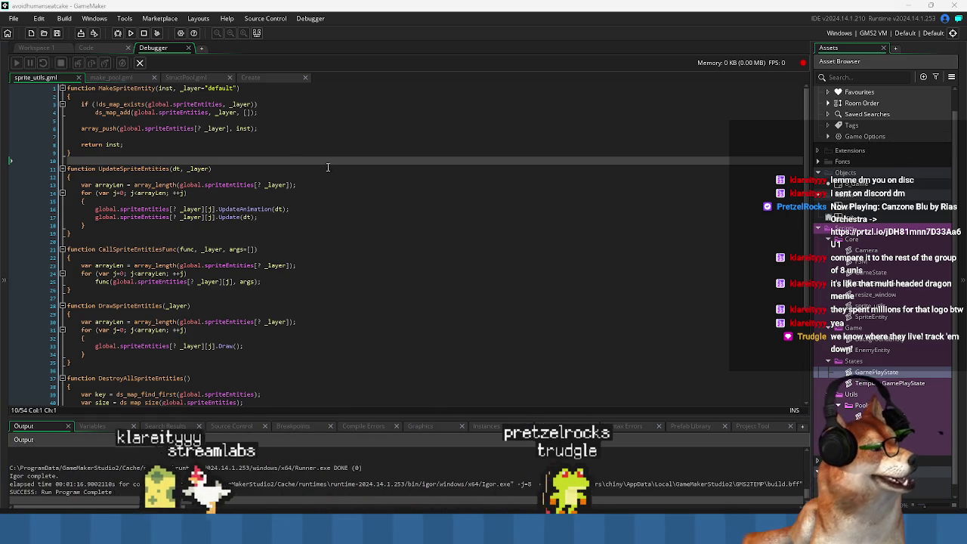
- Look over UpdateSpriteEntities and DrawSpriteEntities in sprite_utils.gml
mouse_move(321, 168)
left_mouse_down()
mouse_move(304, 234)
mouse_move(76, 201)
mouse_move(32, 167)
mouse_move(114, 234)
left_mouse_up()
left_click(304, 239)
left_click(108, 240)
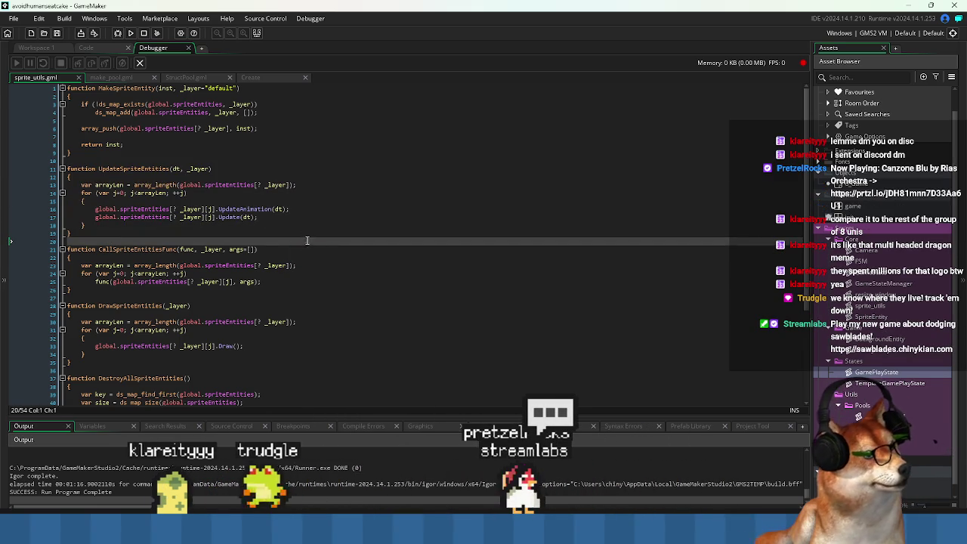
left_click(302, 274)
left_click(294, 299)
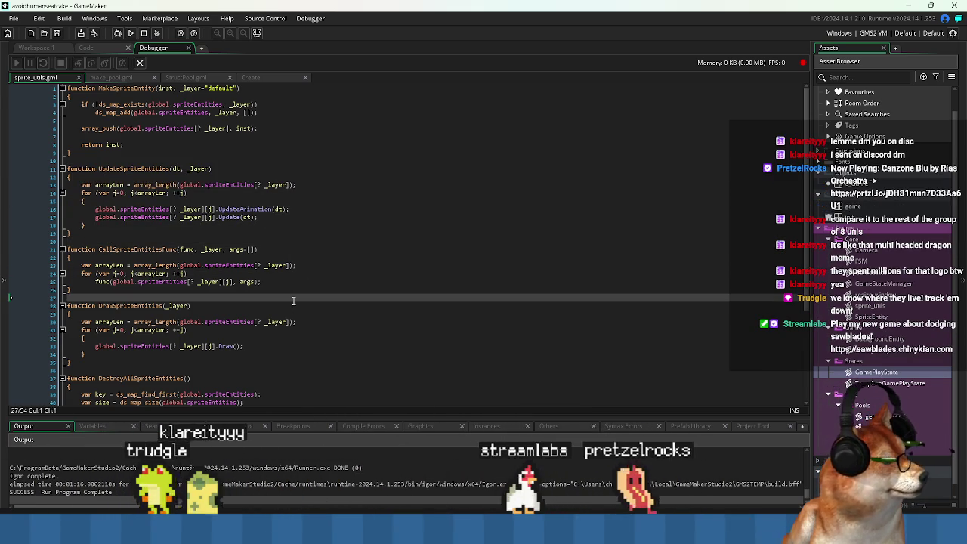
scroll(293, 301, "down", 2)
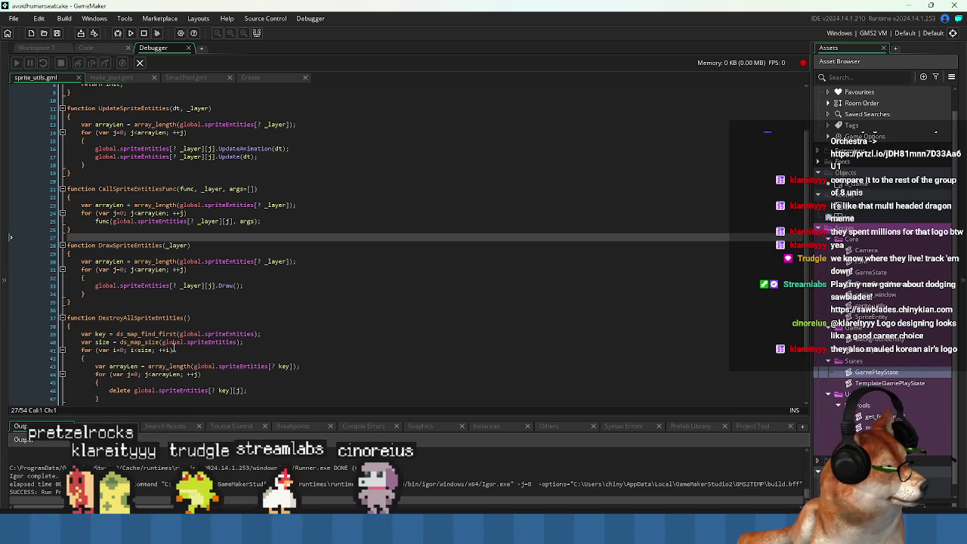
- Check the code around DestroyAllSpriteEntities, then switch to the Korean Air logo search results
mouse_move(213, 338)
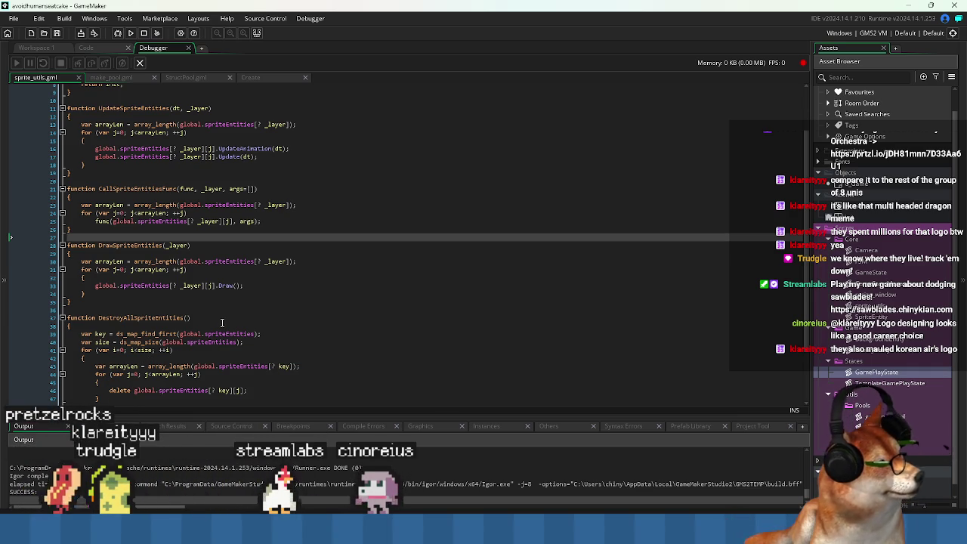
left_click(227, 310)
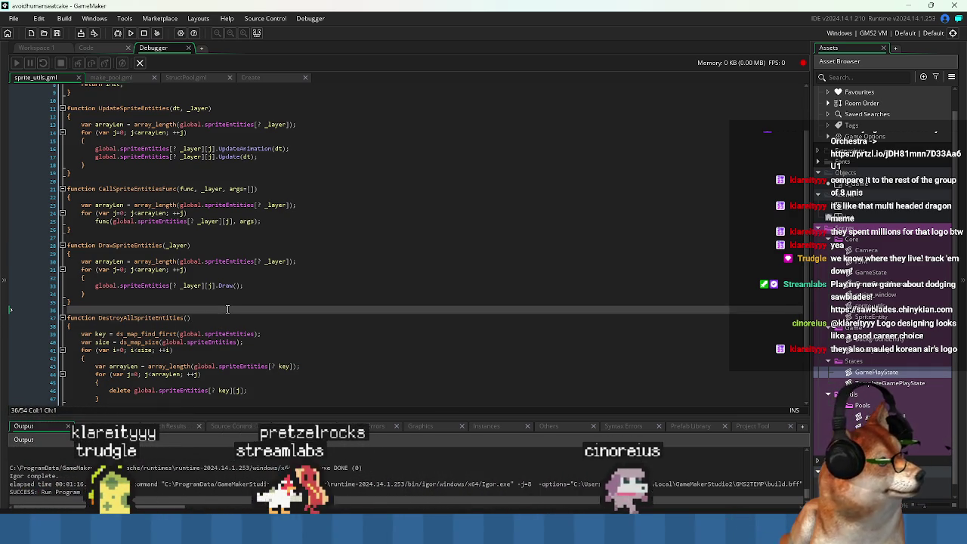
left_click(167, 301)
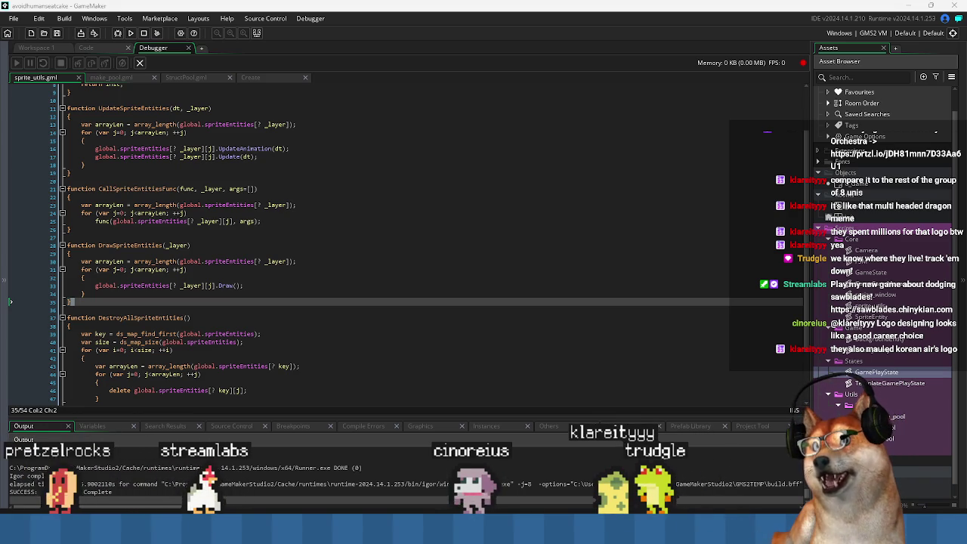
key("alt+Tab")
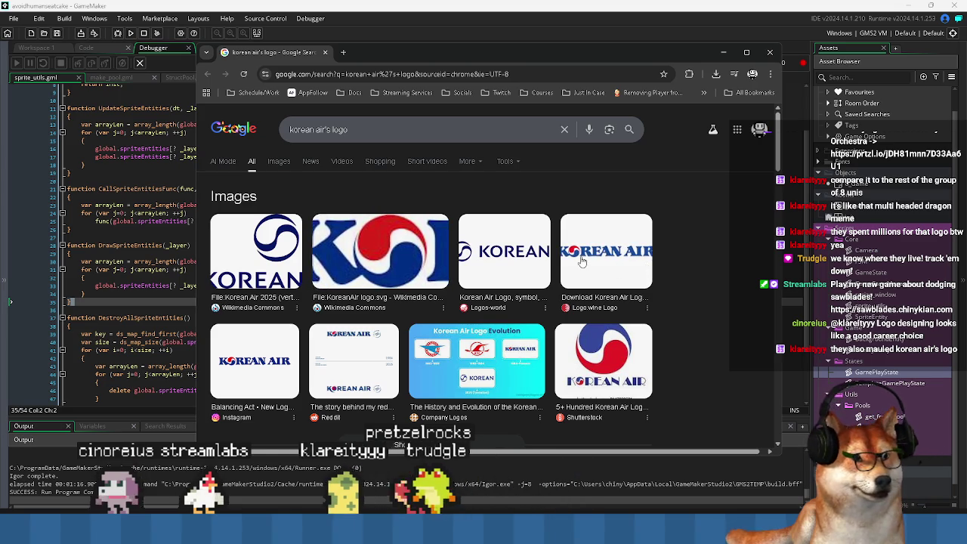
- Preview the Korean Air 2025 vertical logo, then scroll through the image results
left_click(256, 251)
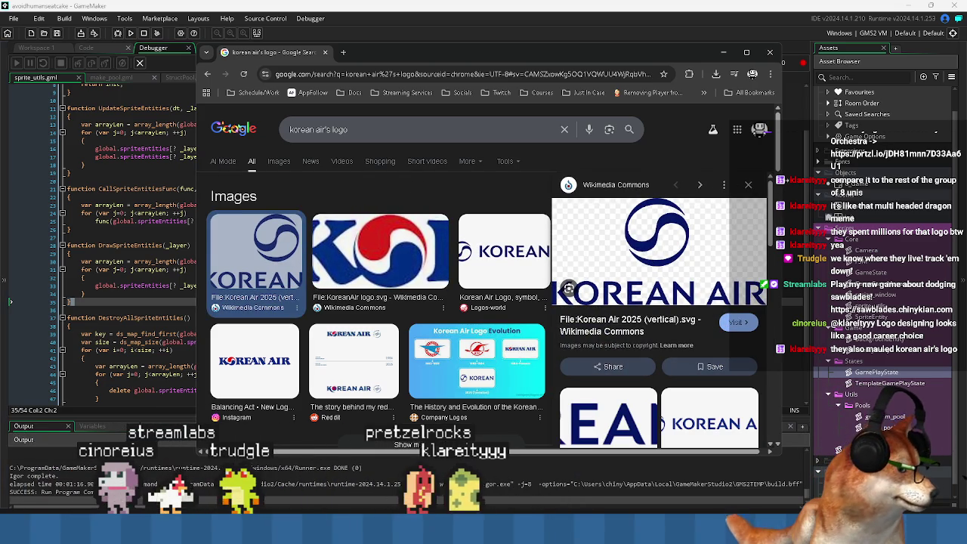
key("Escape")
scroll(499, 342, "down", 3)
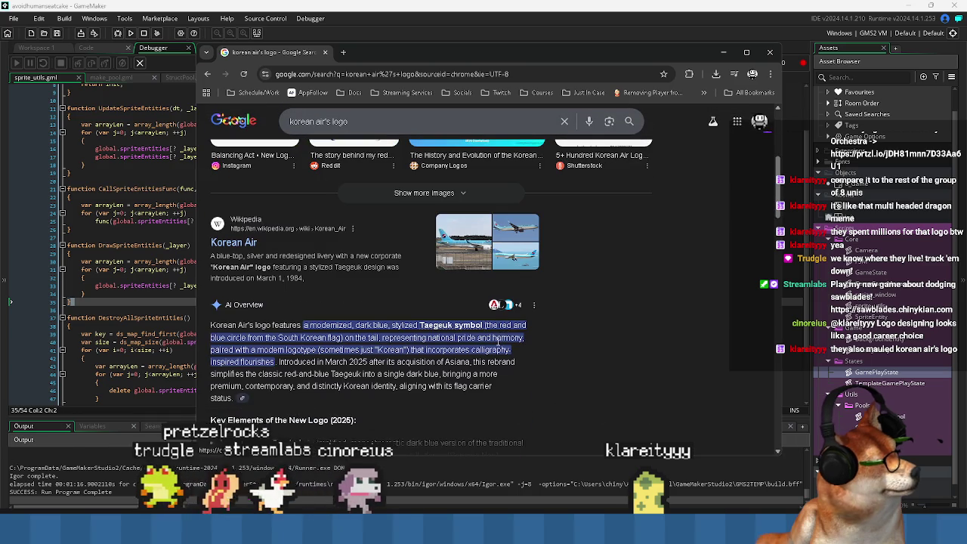
scroll(499, 340, "down", 5)
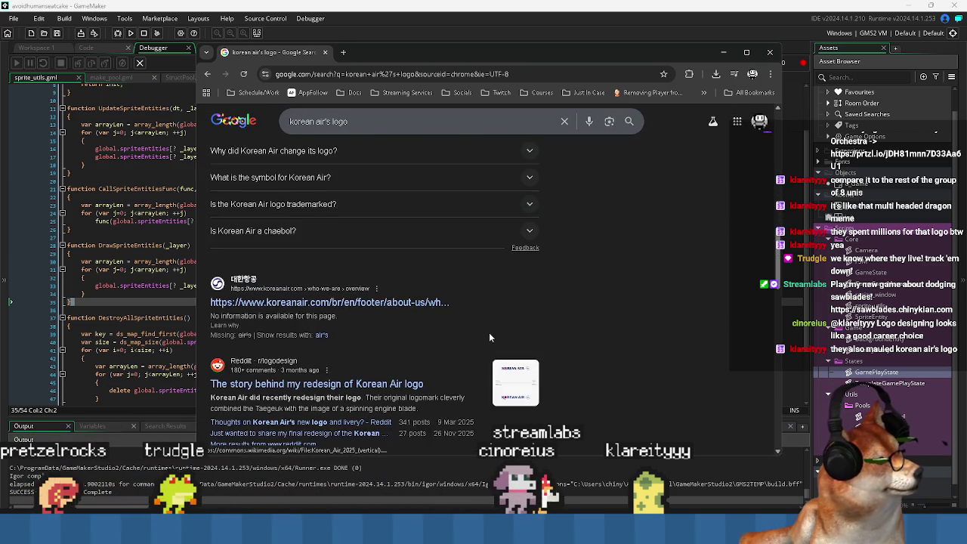
scroll(575, 334, "down", 3)
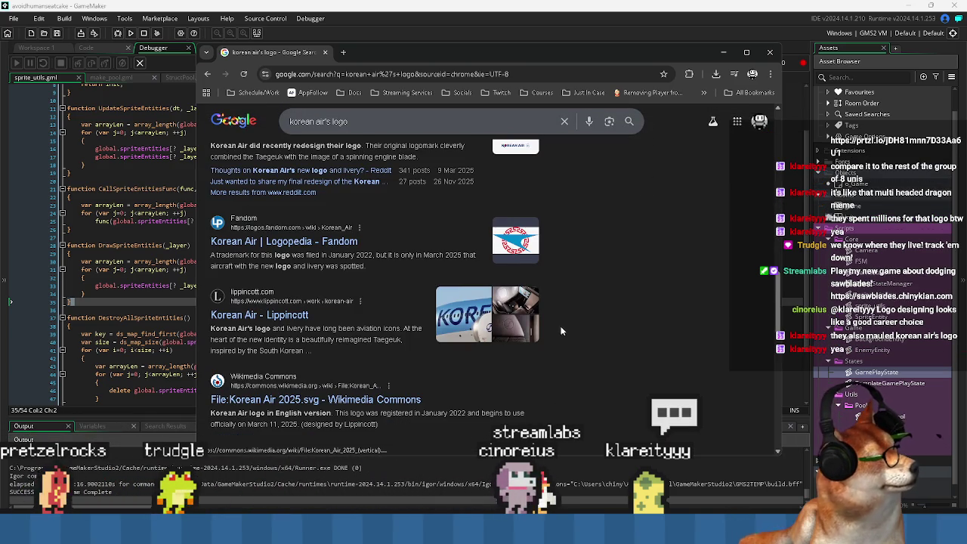
scroll(560, 330, "down", 3)
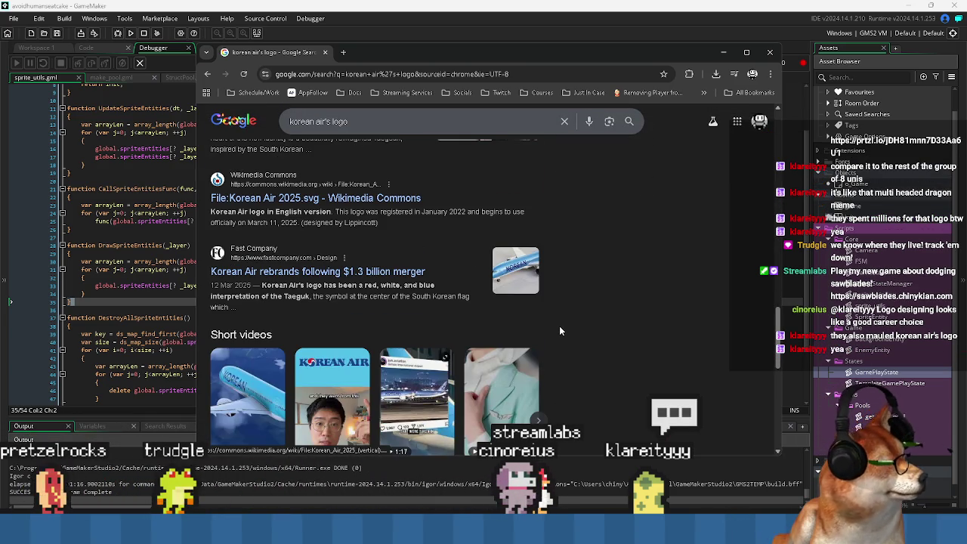
- Scroll further down the results, then close the Chrome window
scroll(559, 330, "down", 4)
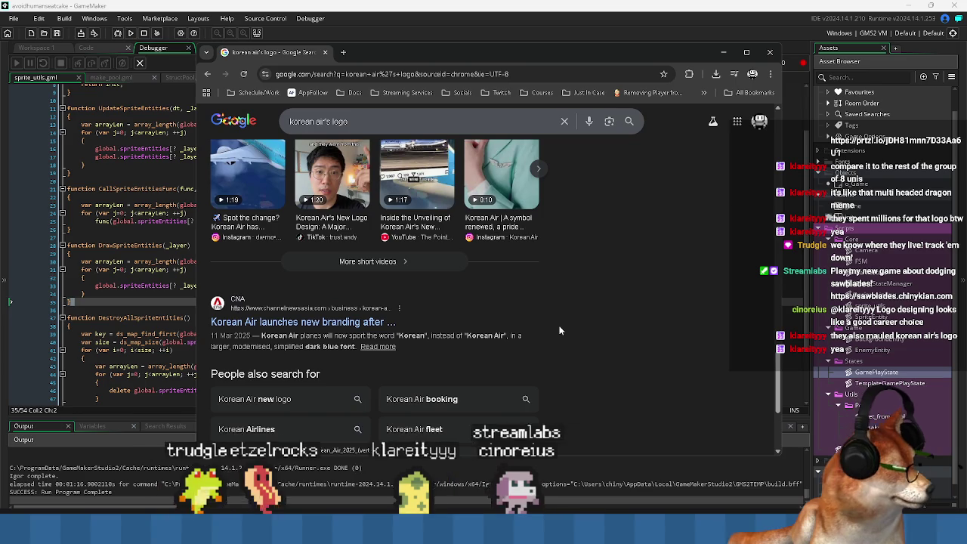
scroll(559, 329, "down", 2)
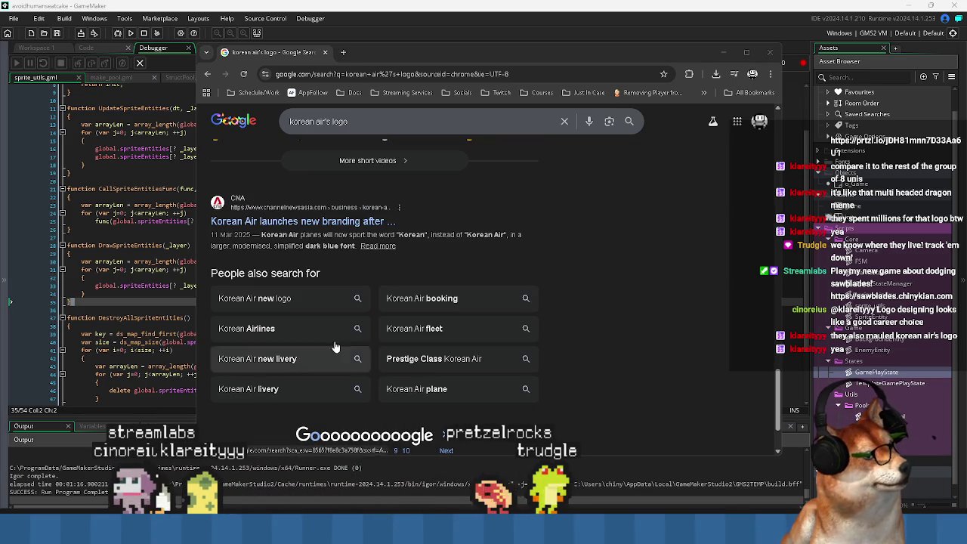
scroll(575, 324, "down", 2)
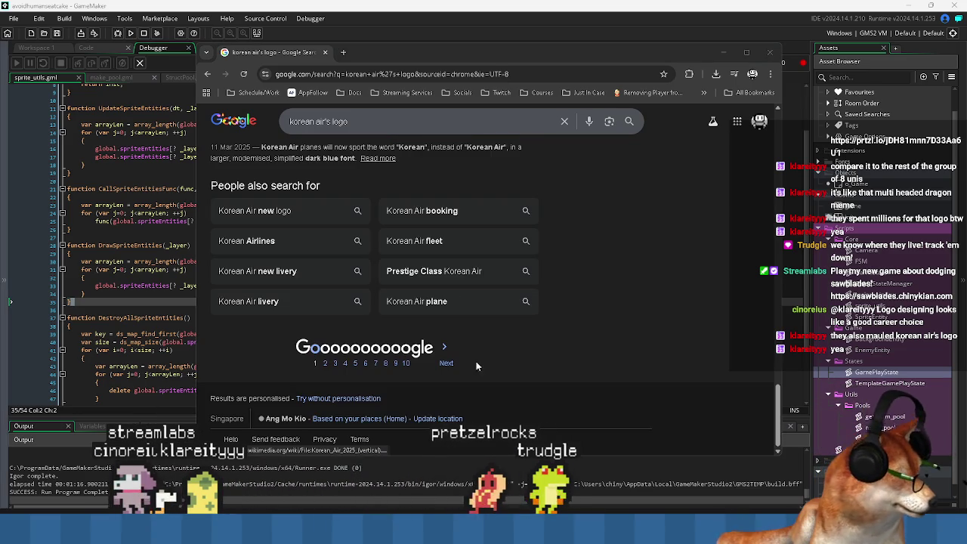
left_click(326, 53)
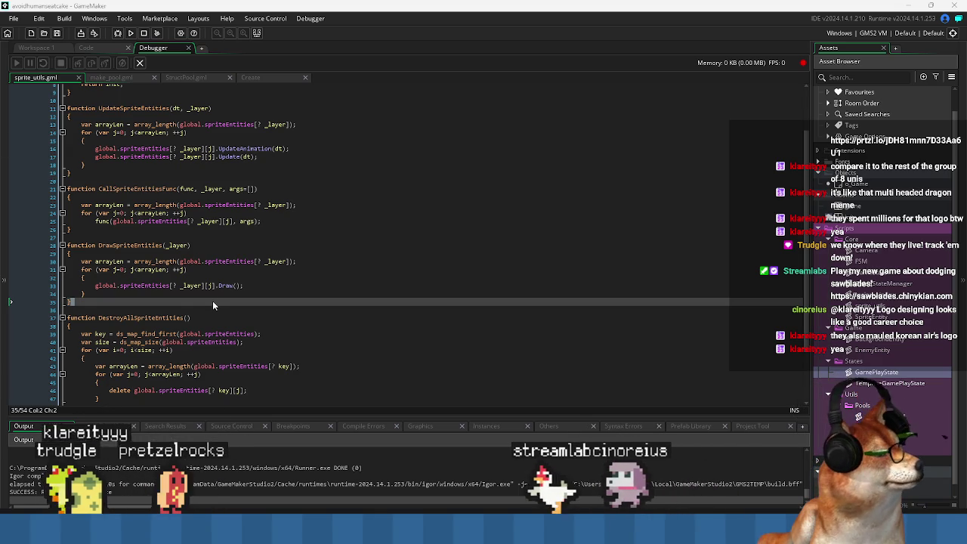
left_click(192, 313)
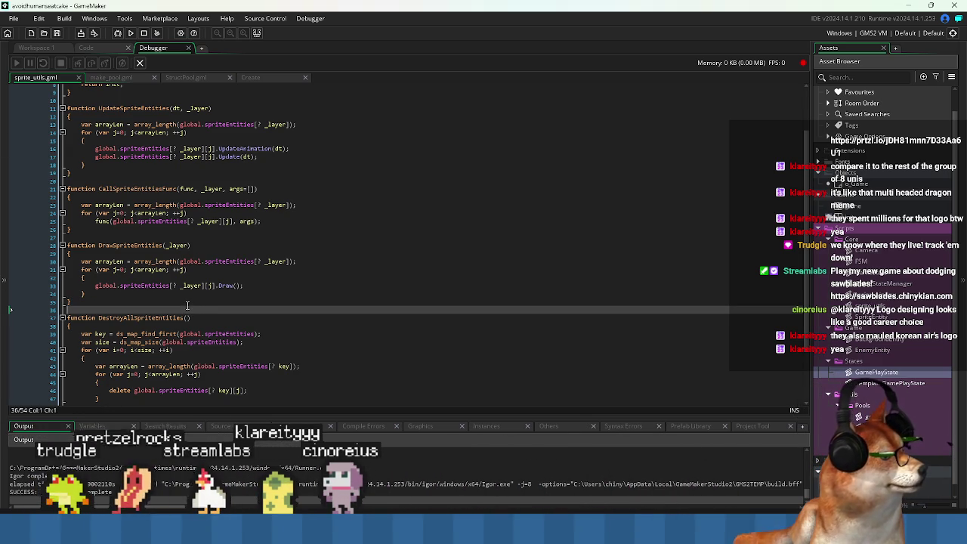
left_click(174, 302)
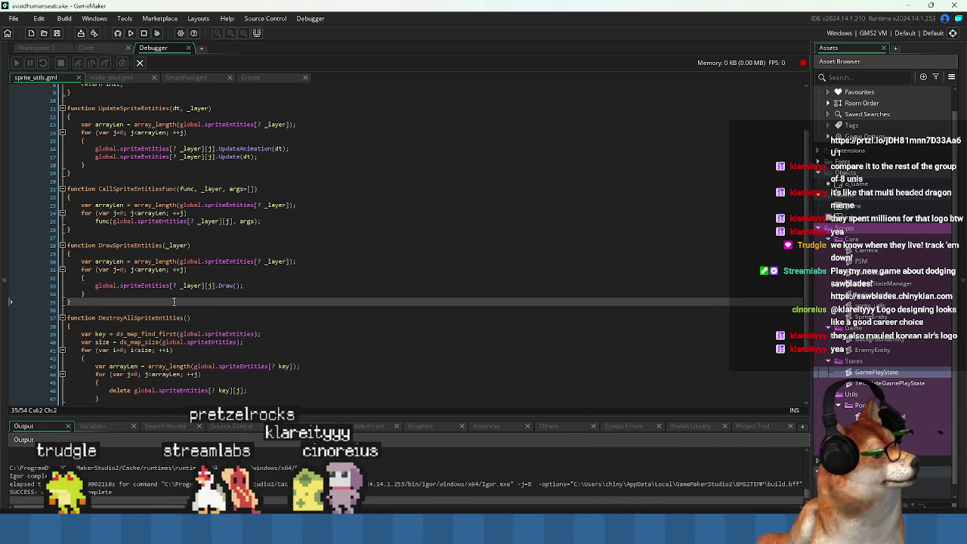
scroll(174, 302, "down", 3)
scroll(173, 300, "up", 6)
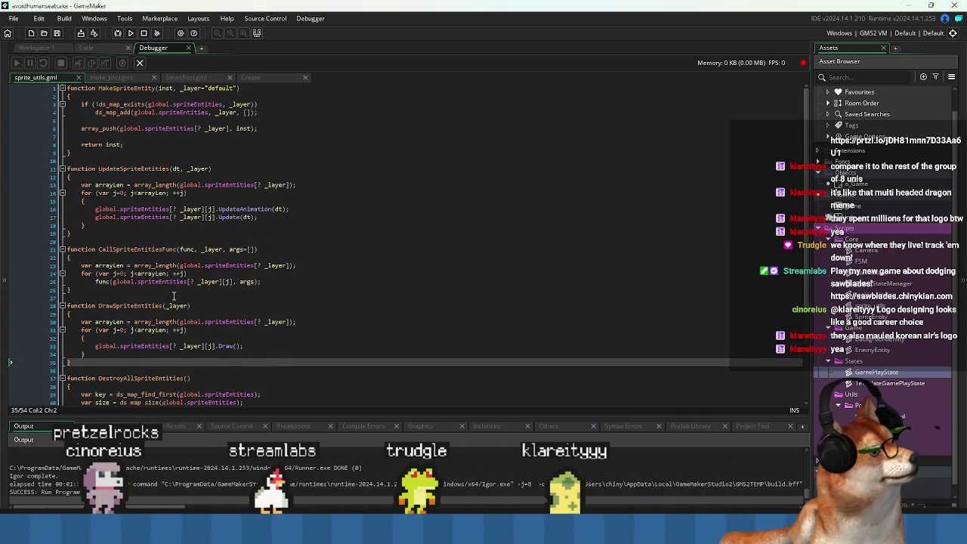
- Glance at o_Game's Create event, then return to the Code workspace showing sprite_utils.gml
left_click(36, 46)
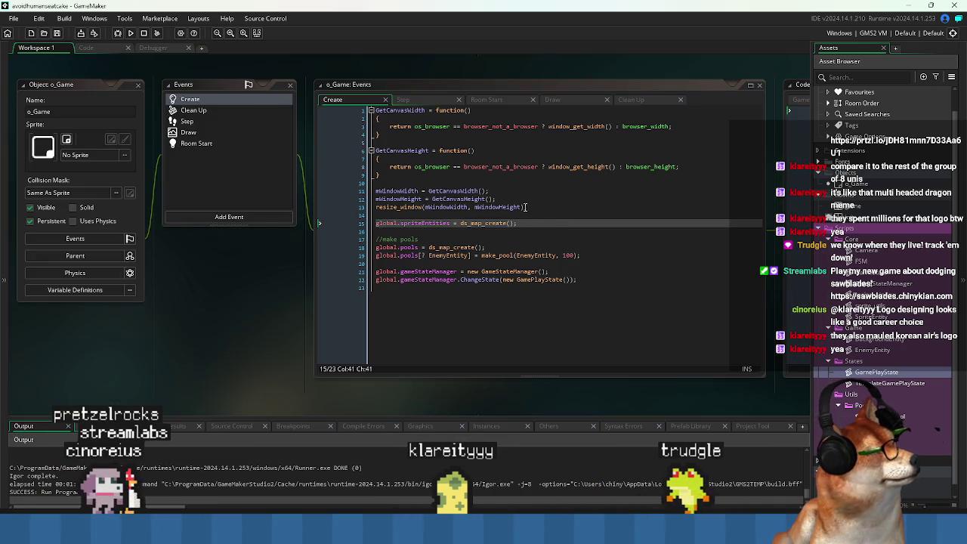
left_click(543, 224)
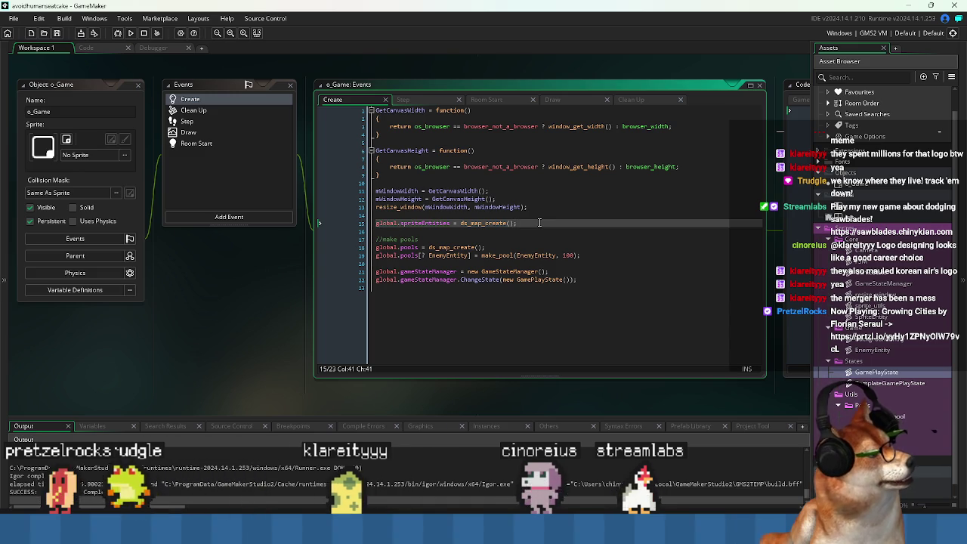
left_click(95, 48)
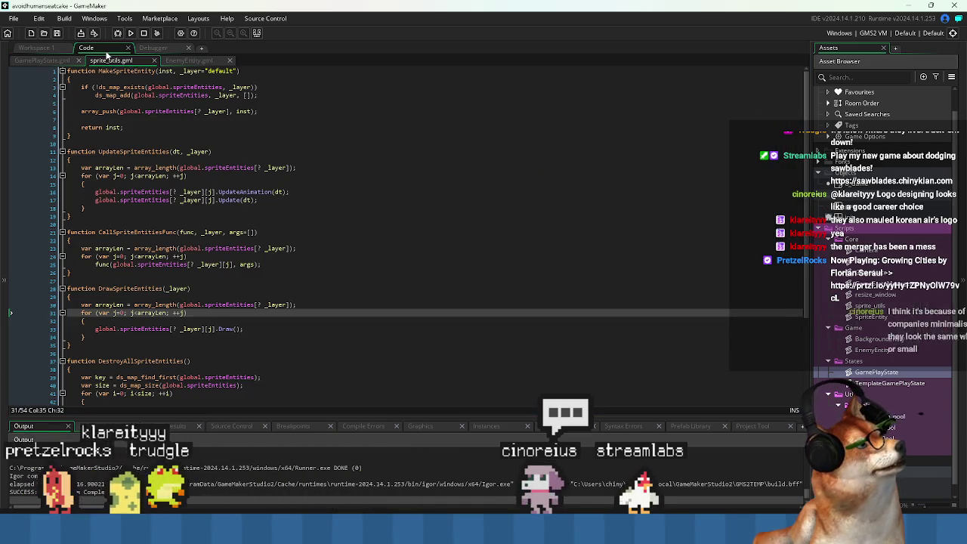
left_click(318, 144)
left_click(225, 87)
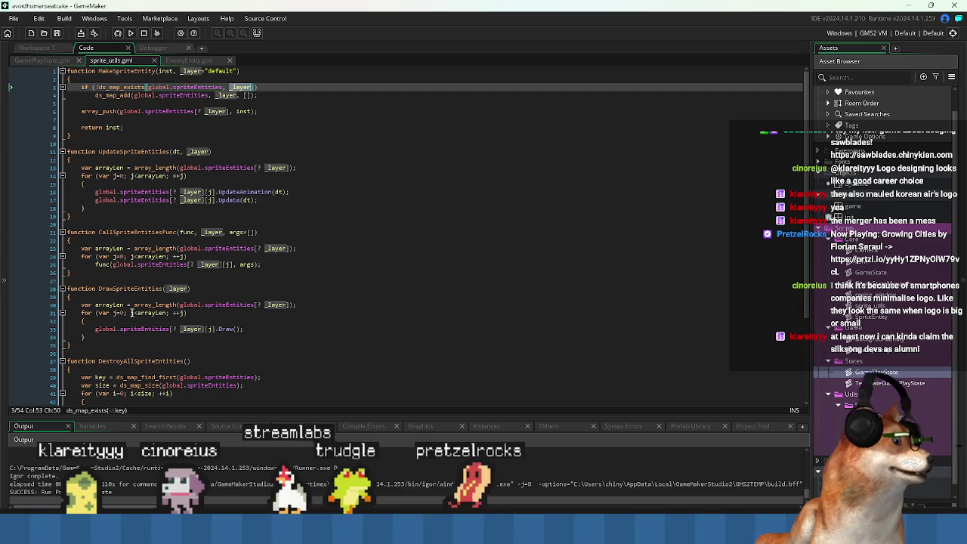
left_click(309, 238)
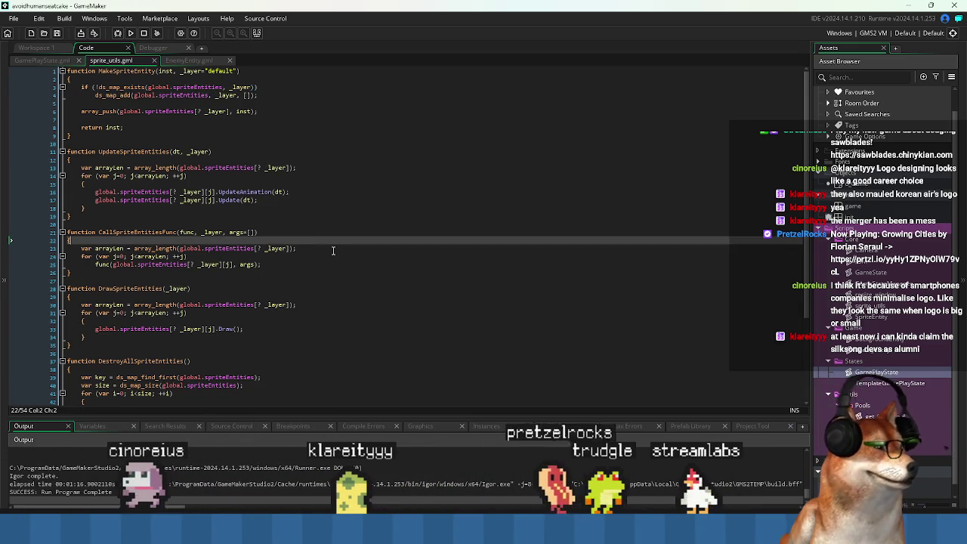
left_click(266, 217)
left_click(259, 221)
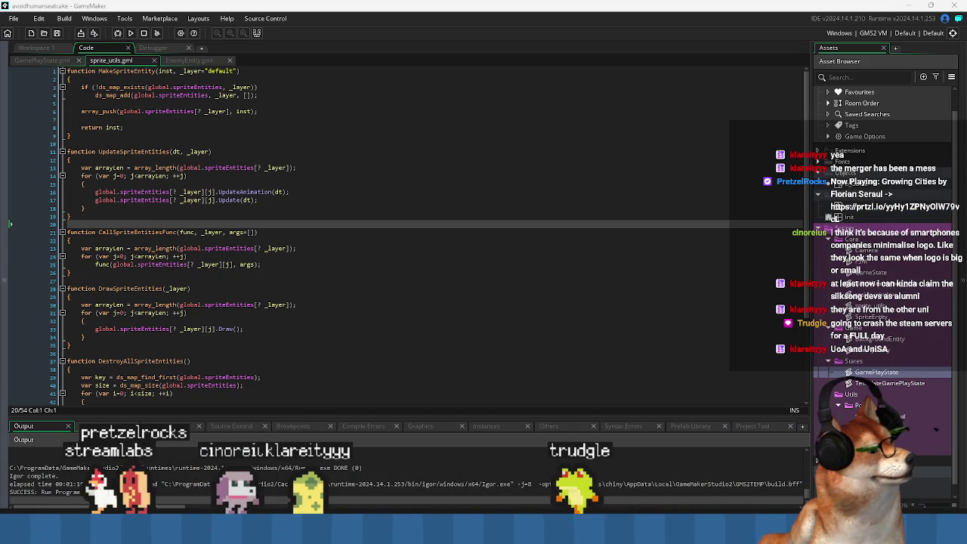
left_click(252, 338)
left_click(250, 351)
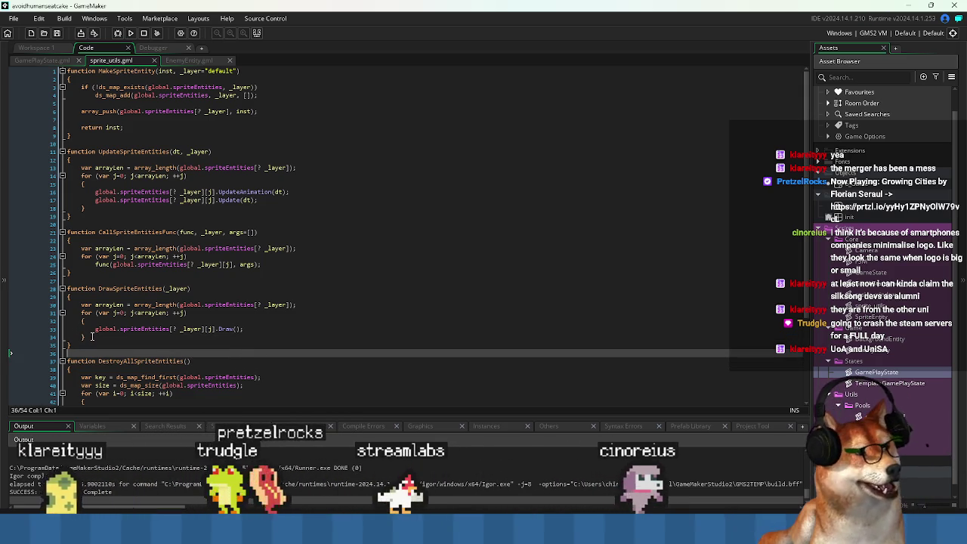
scroll(300, 304, "down", 3)
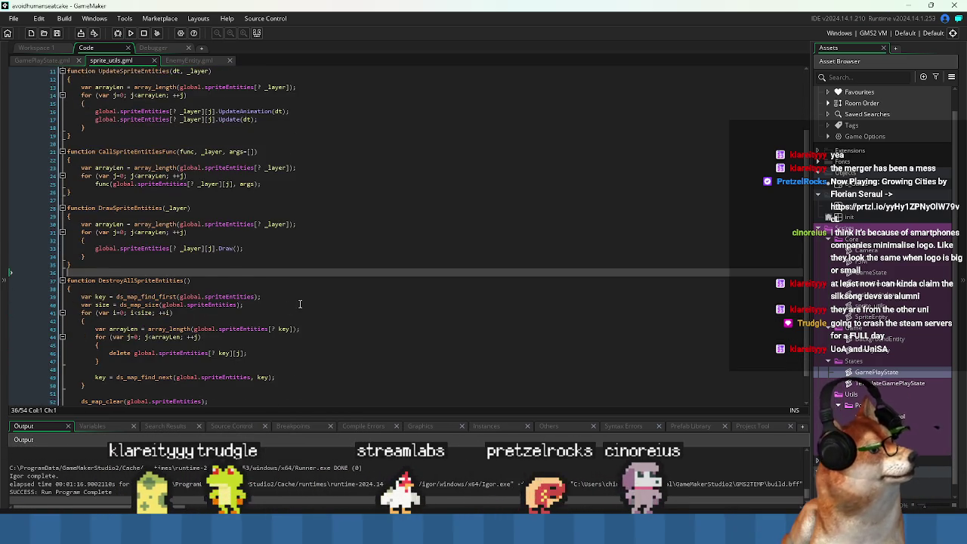
scroll(300, 304, "up", 3)
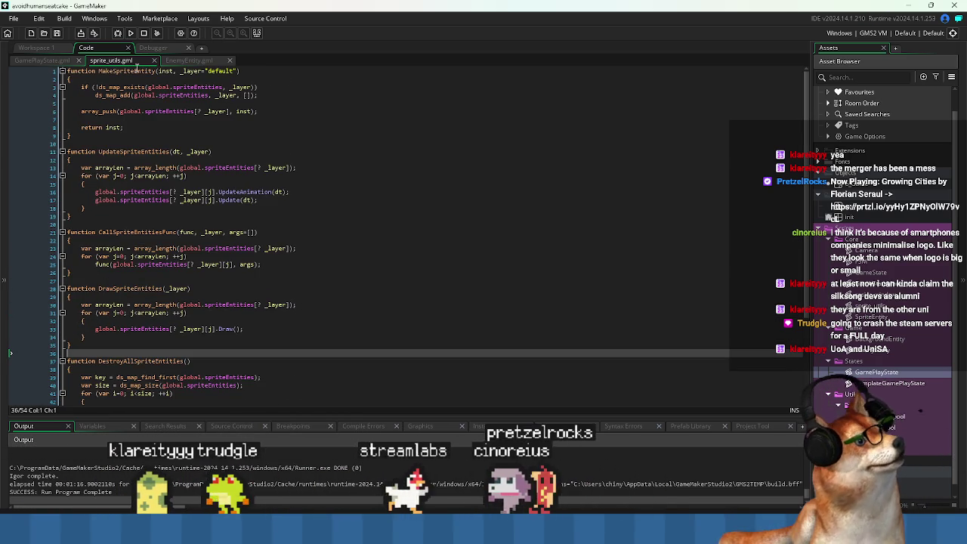
- Glance at EnemyEntity's Spawn function, then return to GamePlayState.gml's OnEnter and OnExit code
left_click(49, 62)
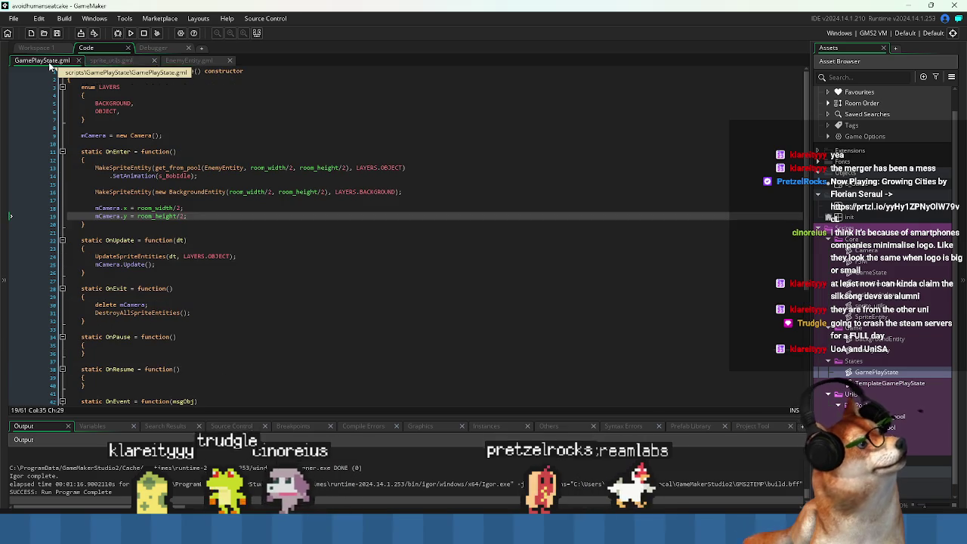
left_click(197, 64)
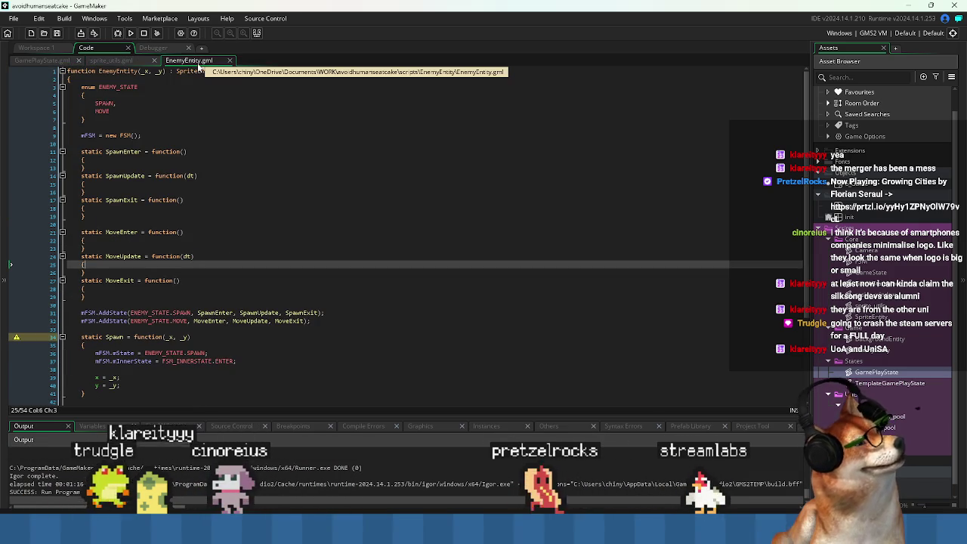
left_click(364, 353)
scroll(364, 344, "down", 1)
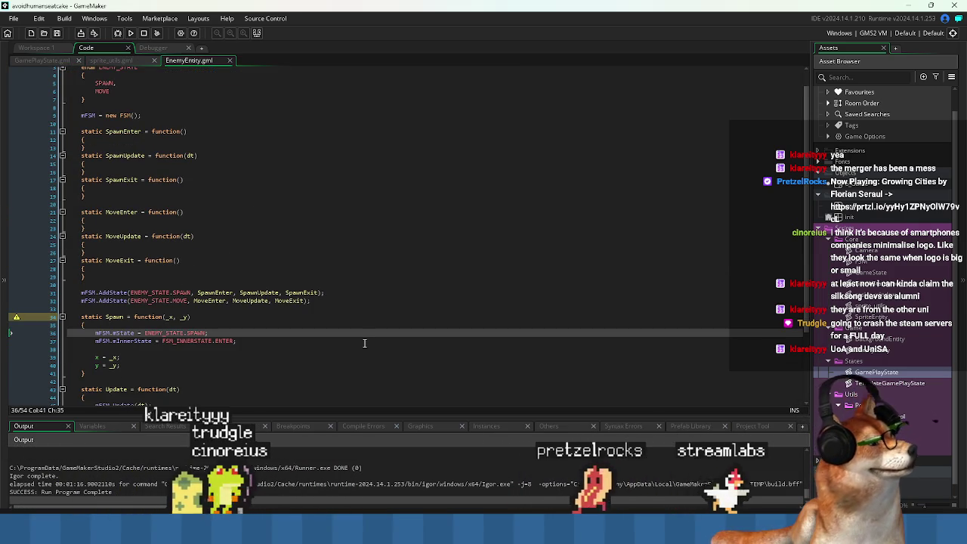
scroll(365, 343, "down", 2)
scroll(364, 338, "up", 2)
scroll(365, 338, "up", 1)
scroll(364, 337, "down", 1)
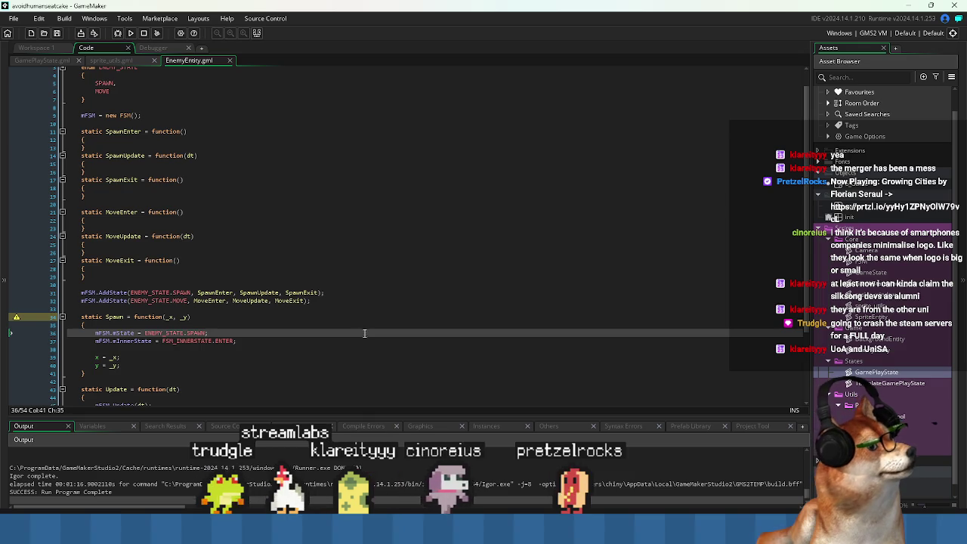
scroll(364, 337, "up", 1)
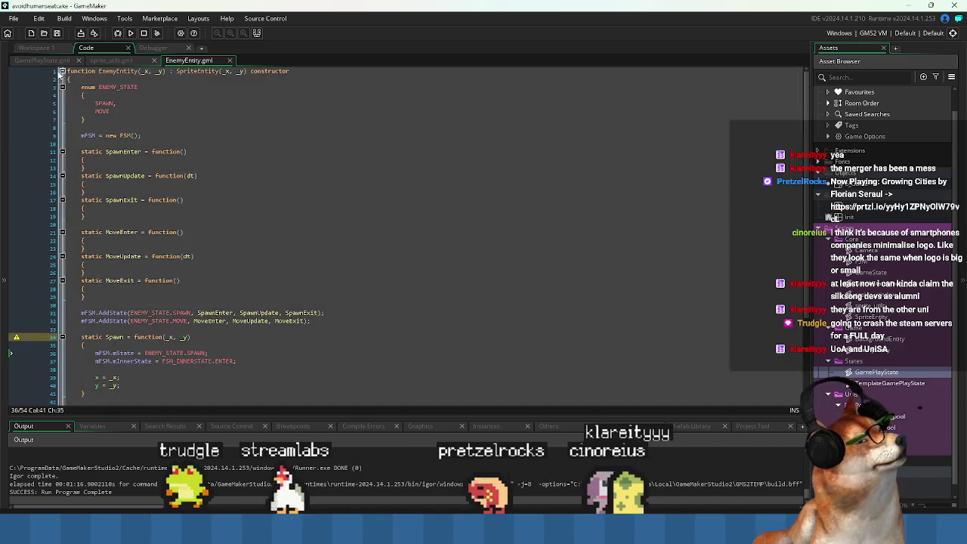
left_click(42, 60)
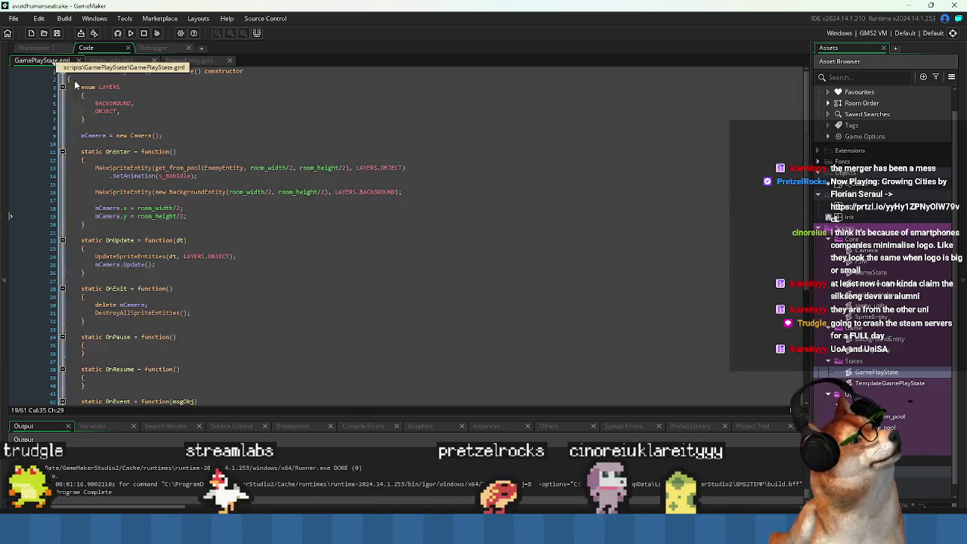
left_click(200, 175)
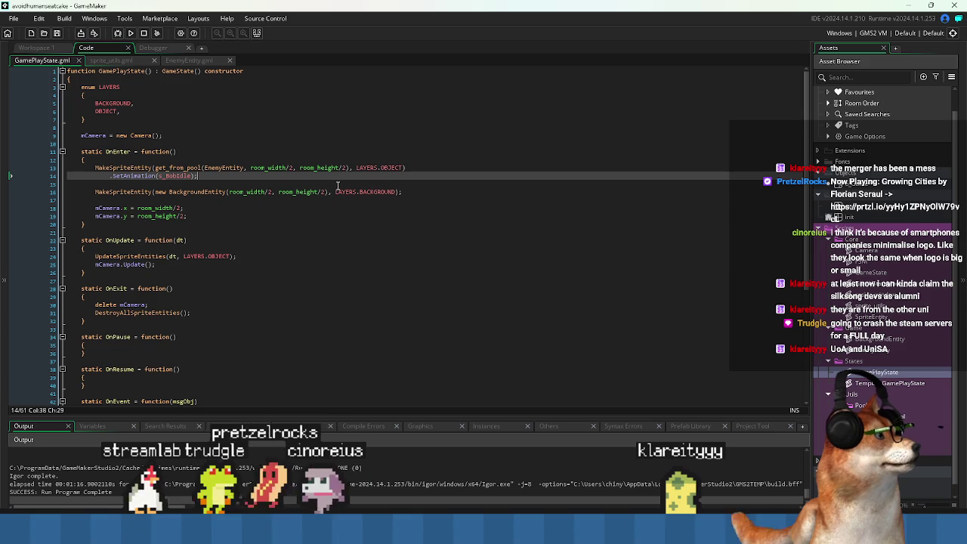
- Move the semicolon after SetAnimation(s_BobIdle) onto a new line to start a chained '.' call
key("Return")
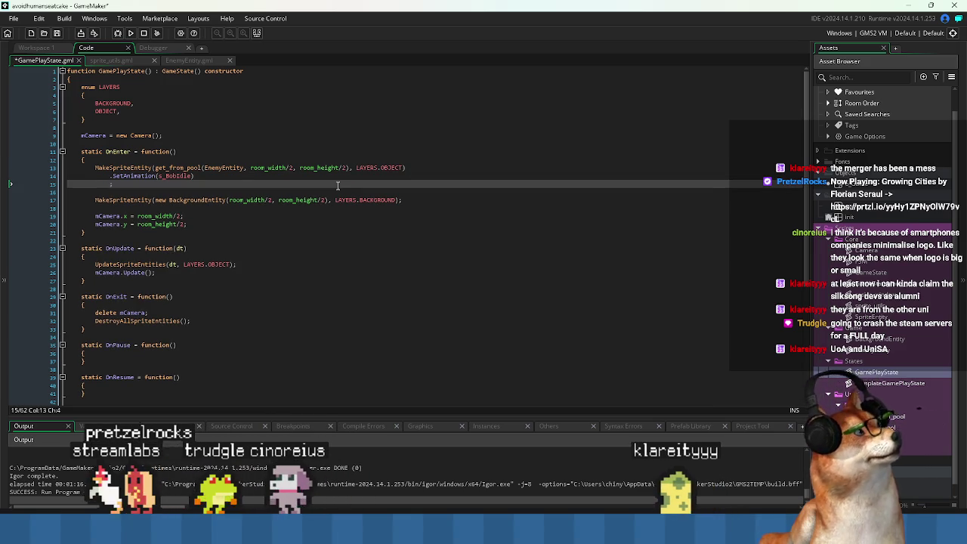
type(".Set")
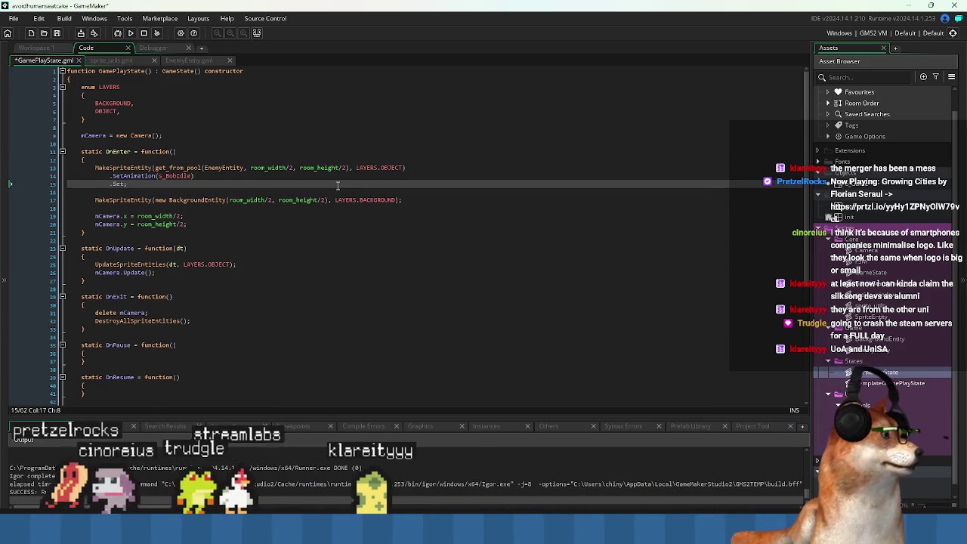
key("Up")
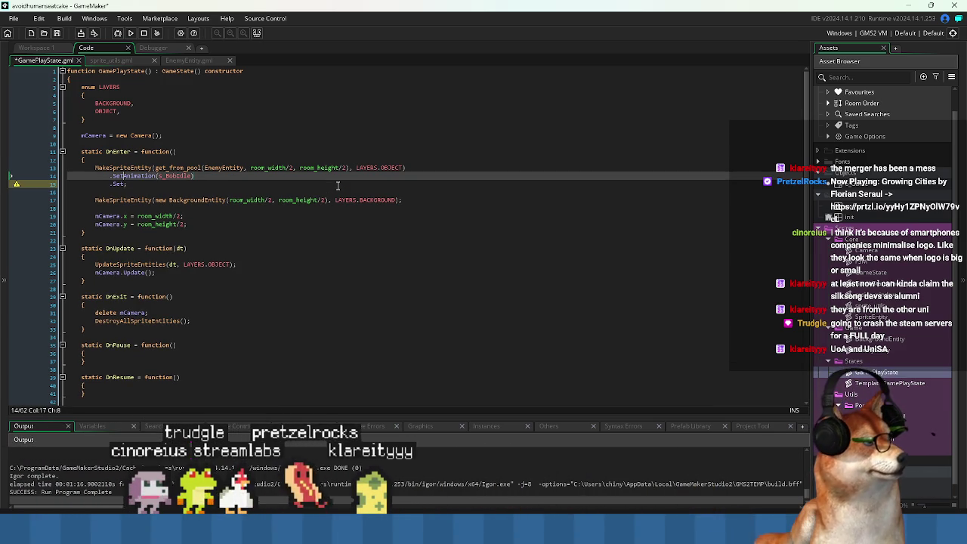
- Open EnemyEntity.gml from its name and place the caret in its code
middle_click(232, 169)
left_click(250, 151)
left_click(250, 321)
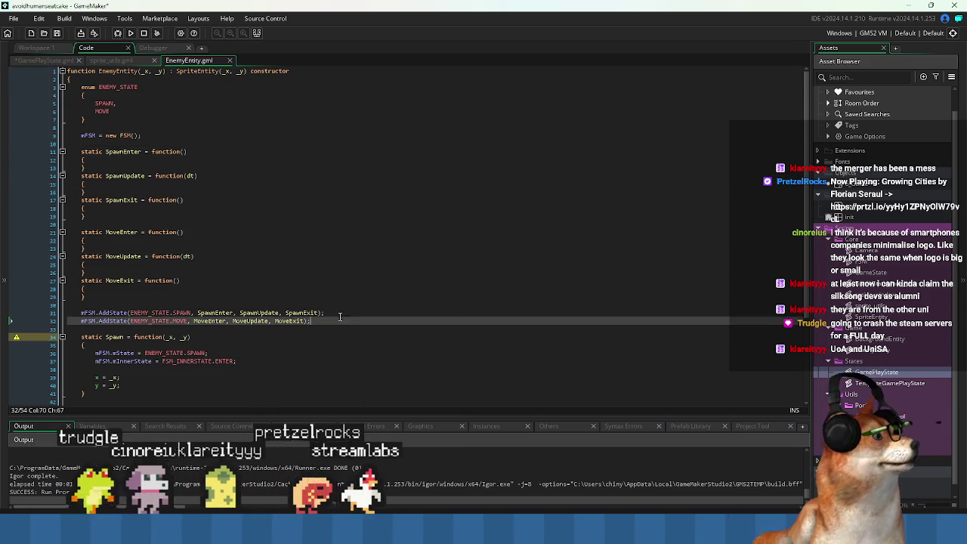
- Add currFrame = s_BobIdle to EnemyEntity's Spawn function, ahead of the x and y assignments
scroll(302, 303, "down", 3)
left_click(338, 302)
key("Return")
key("ctrl+v")
key("Up")
type("Frame")
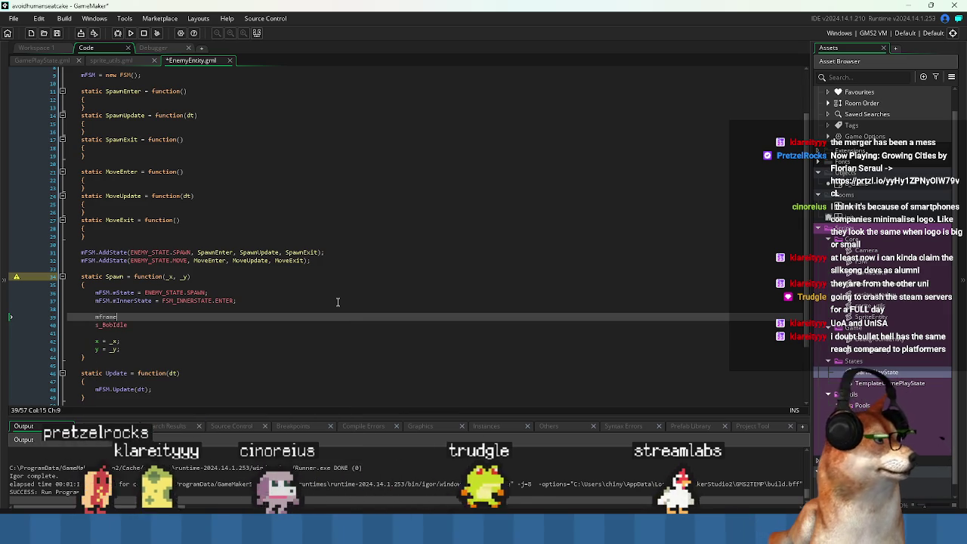
key("BackSpace")
key("BackSpace")
key("BackSpace")
type("currFrame")
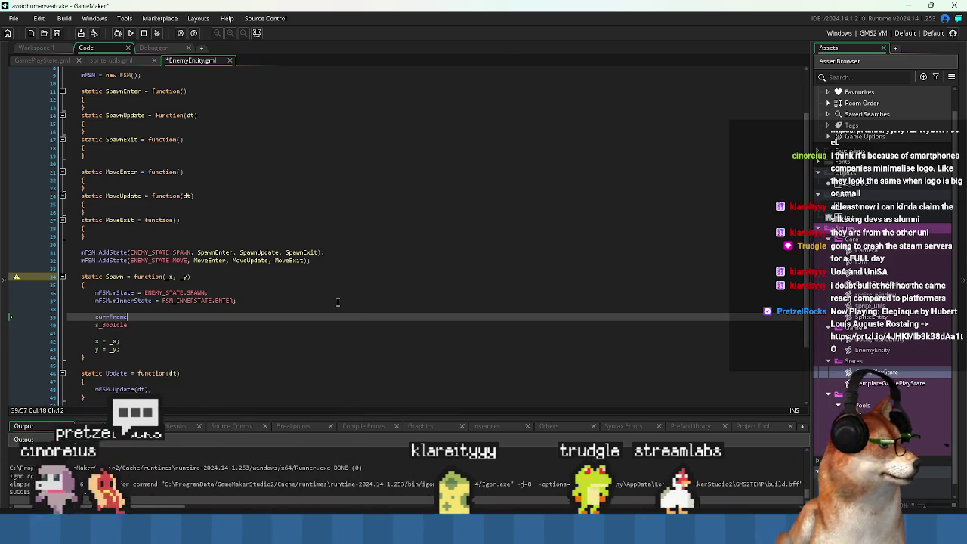
key("Down")
key("Home")
key("BackSpace")
key("BackSpace")
key("BackSpace")
type("=")
key("End")
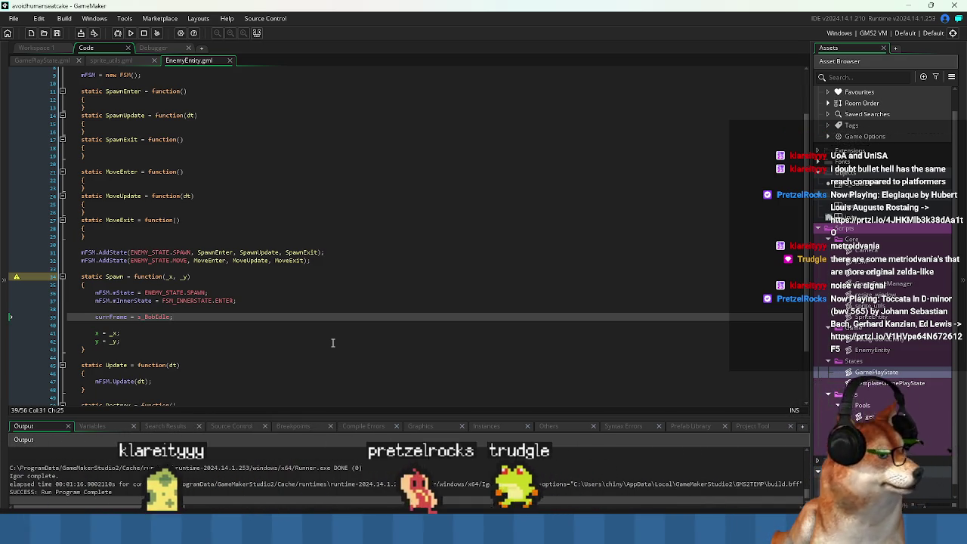
left_click(318, 285)
scroll(318, 285, "down", 3)
left_click(325, 284)
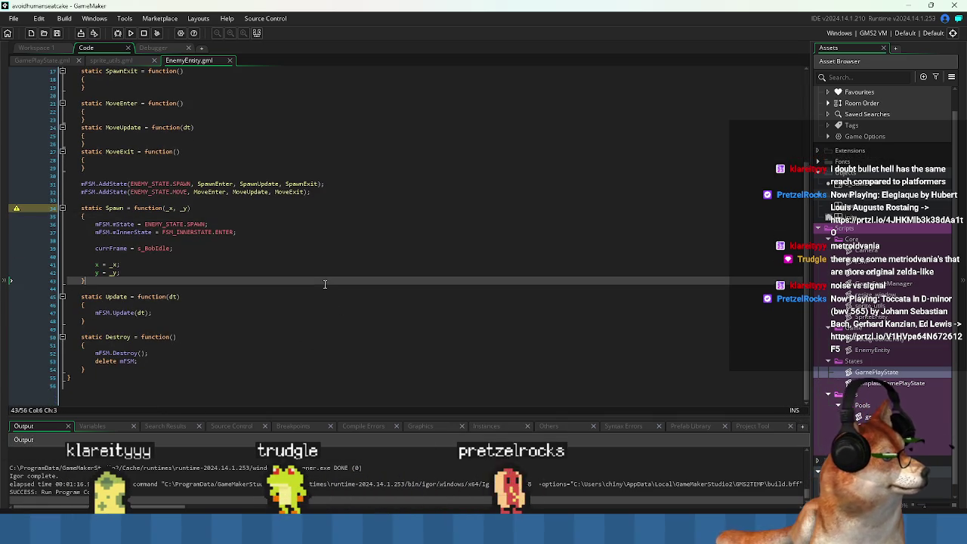
left_click(303, 289)
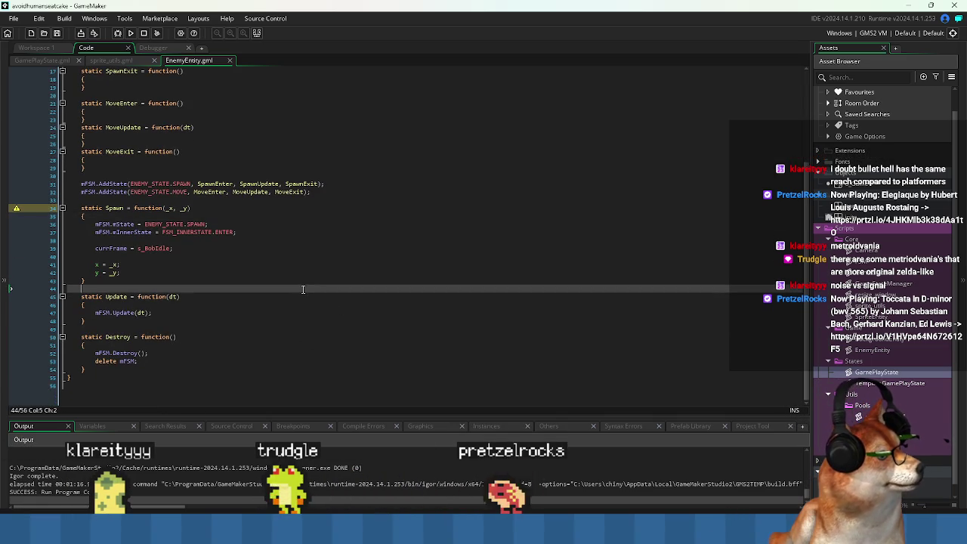
left_click(191, 200)
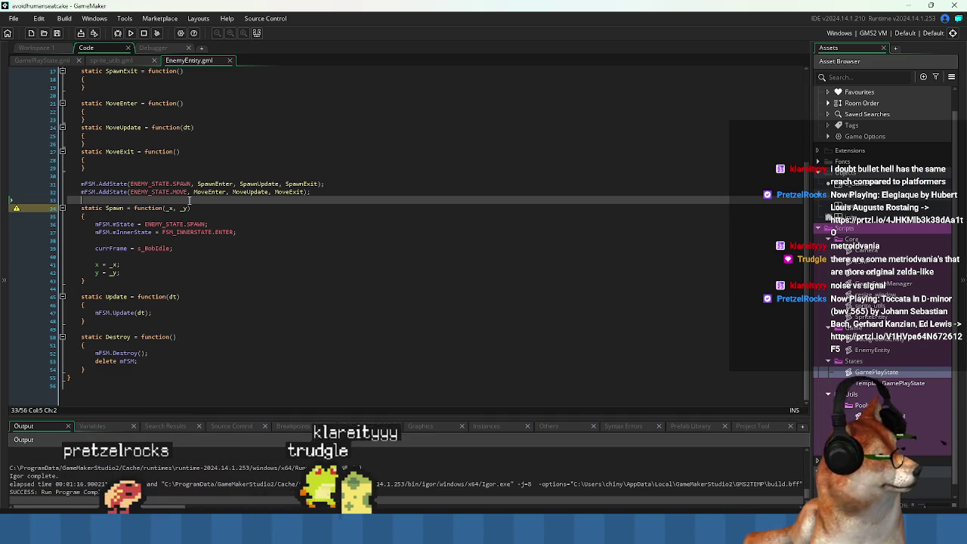
left_click(189, 280)
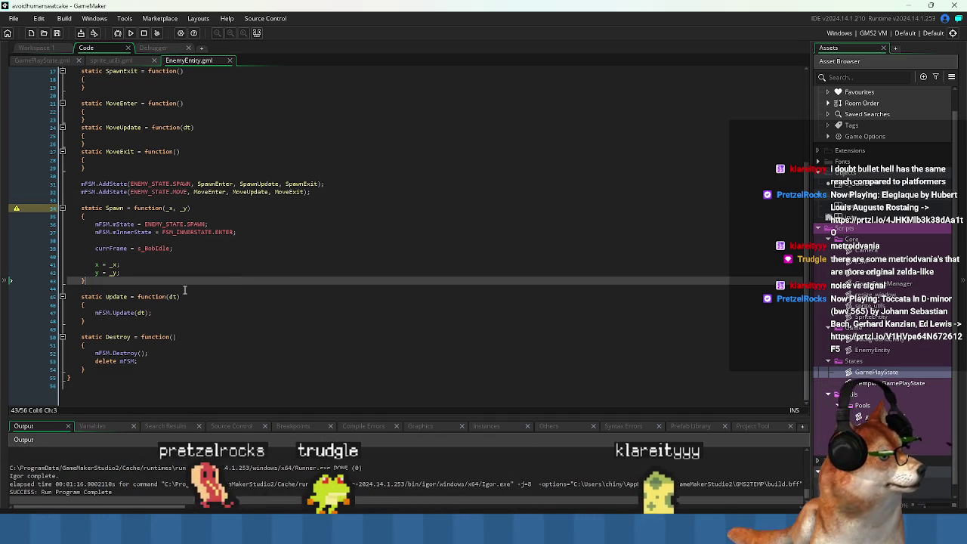
left_click(195, 288)
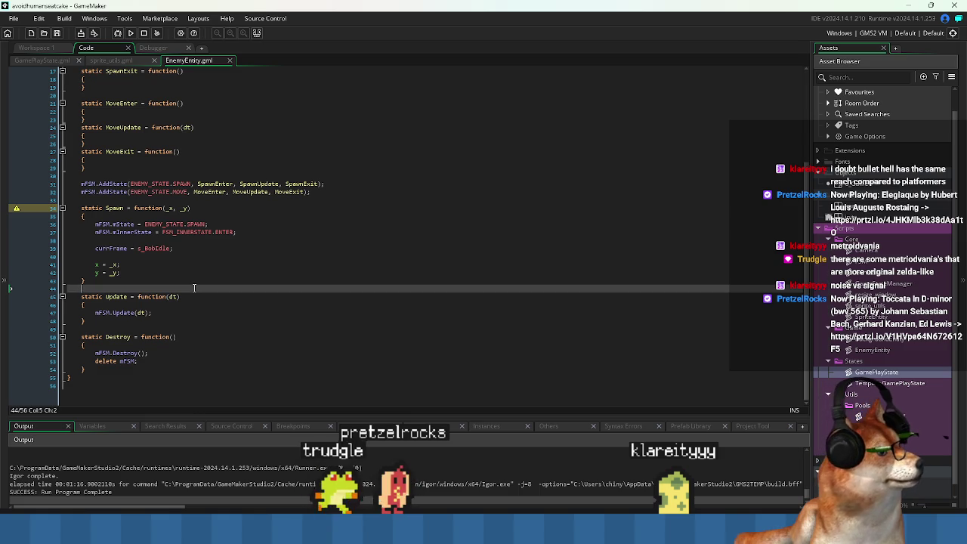
scroll(194, 288, "up", 5)
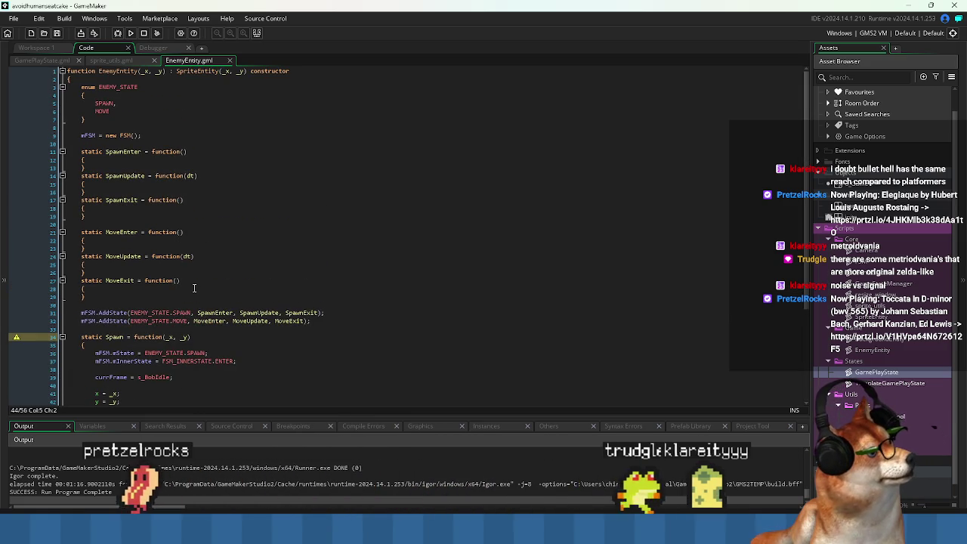
scroll(194, 288, "down", 5)
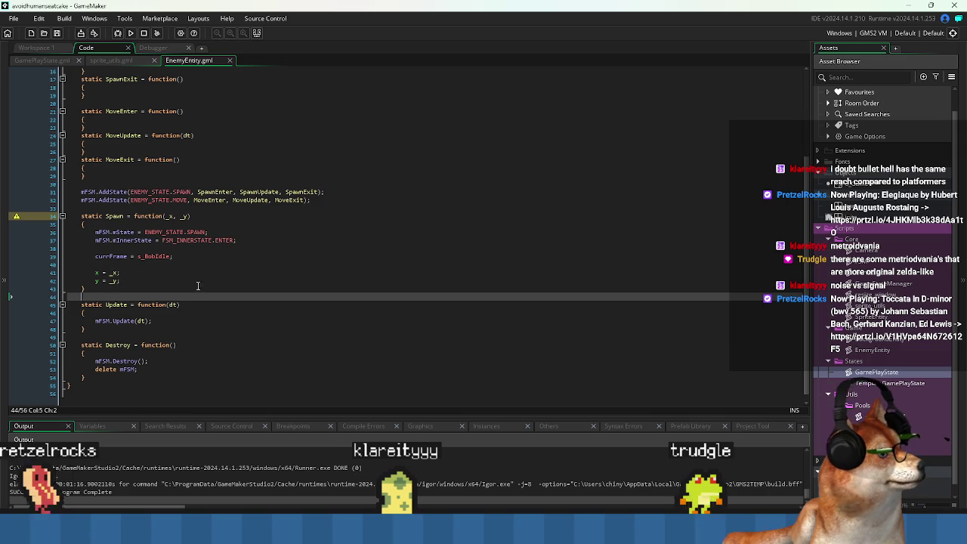
double_click(120, 217)
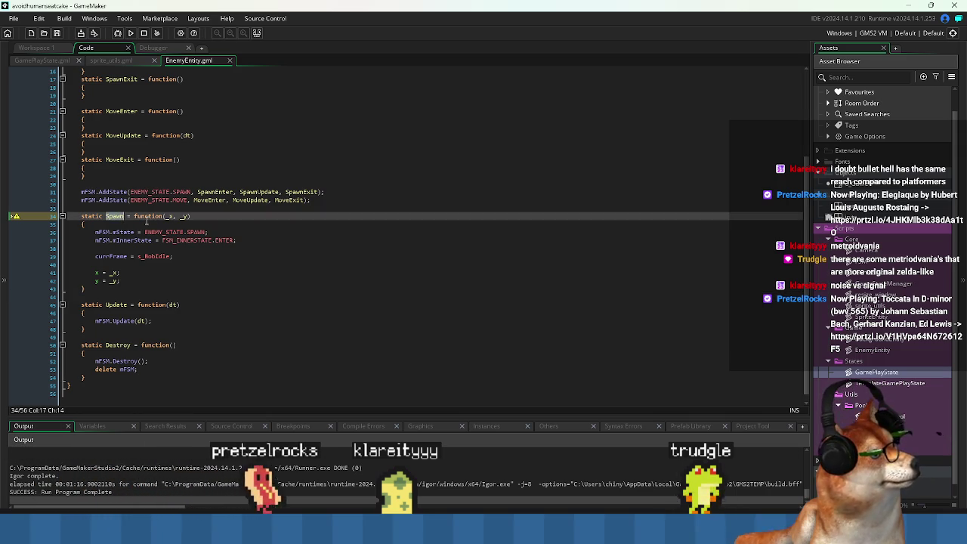
left_click(36, 59)
- Close the chained call with (); save GamePlayState, and delete the SetAnimation(s_BobIdle) line
left_click(119, 184)
type(".Spawn")
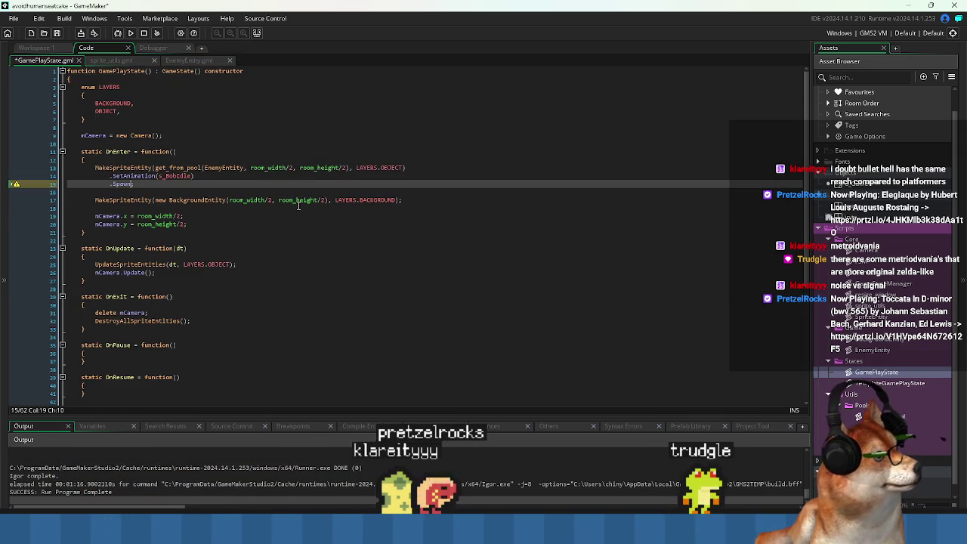
type("();")
key("ctrl+s")
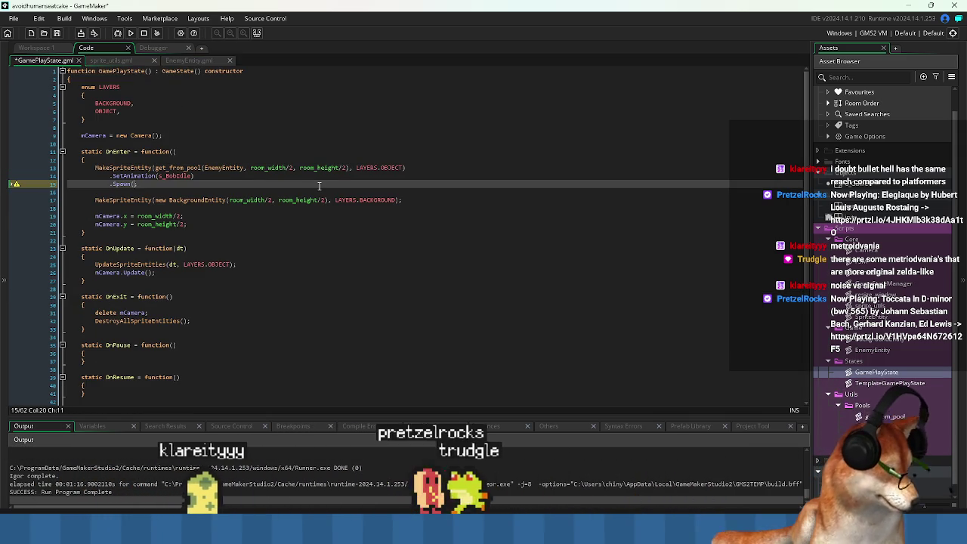
key("Up")
key("shift+Up")
key("Delete")
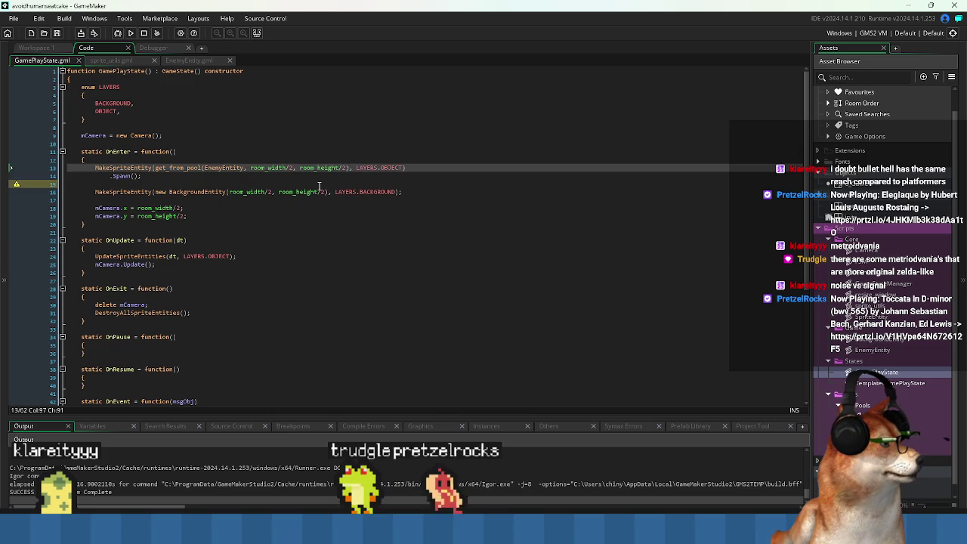
- Trim get_from_pool to just EnemyEntity and chain .Spawn(room_width/2, room_height/2)
key("Up")
key("ctrl+Right")
key("ctrl+Right")
key("ctrl+Right")
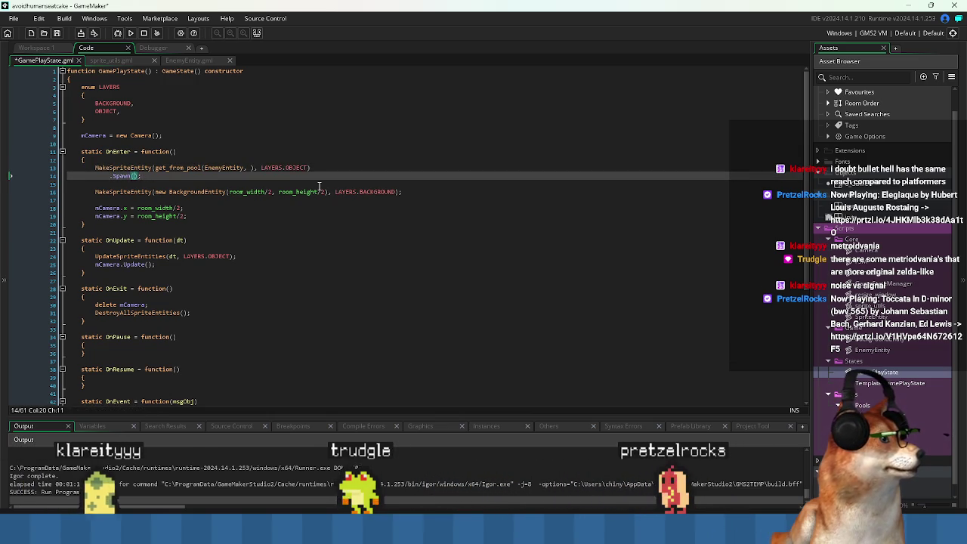
key("ctrl+v")
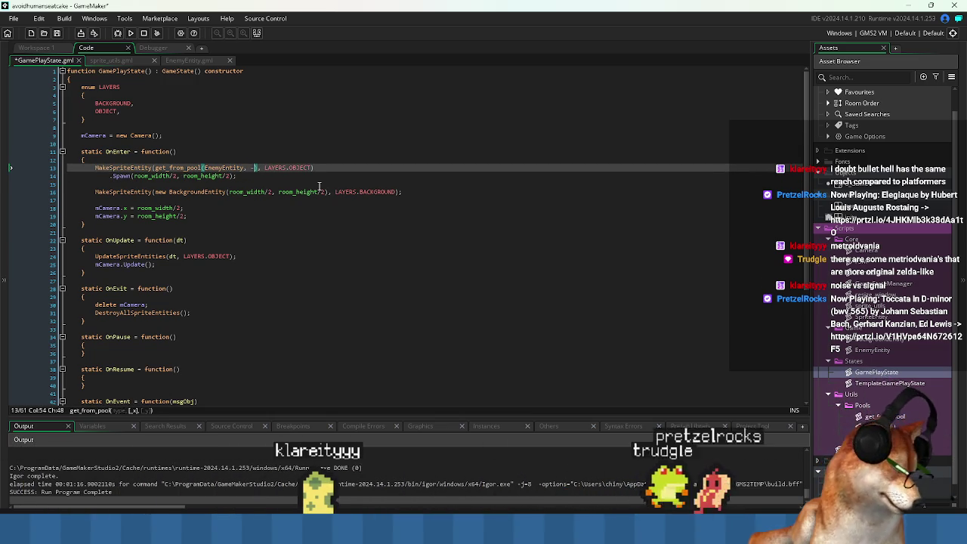
type("-")
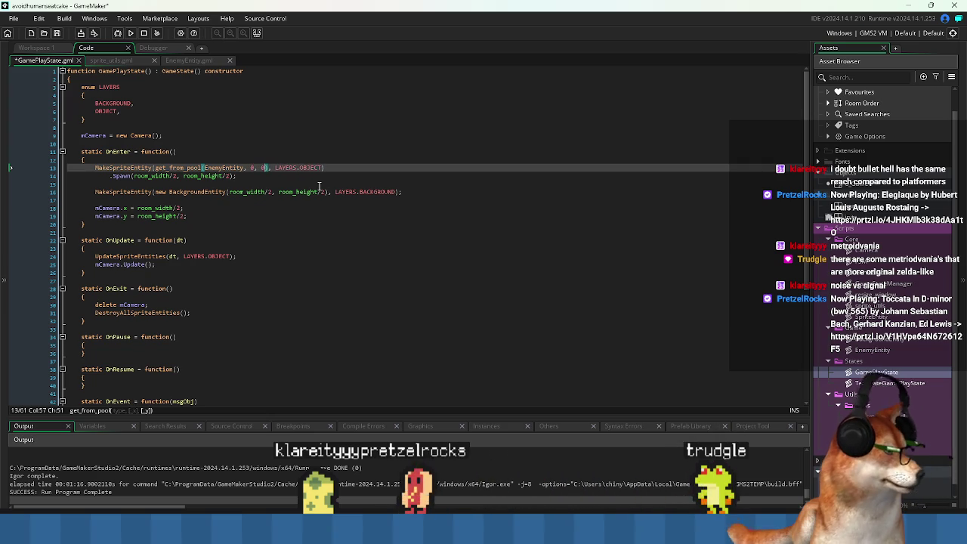
middle_click(179, 166)
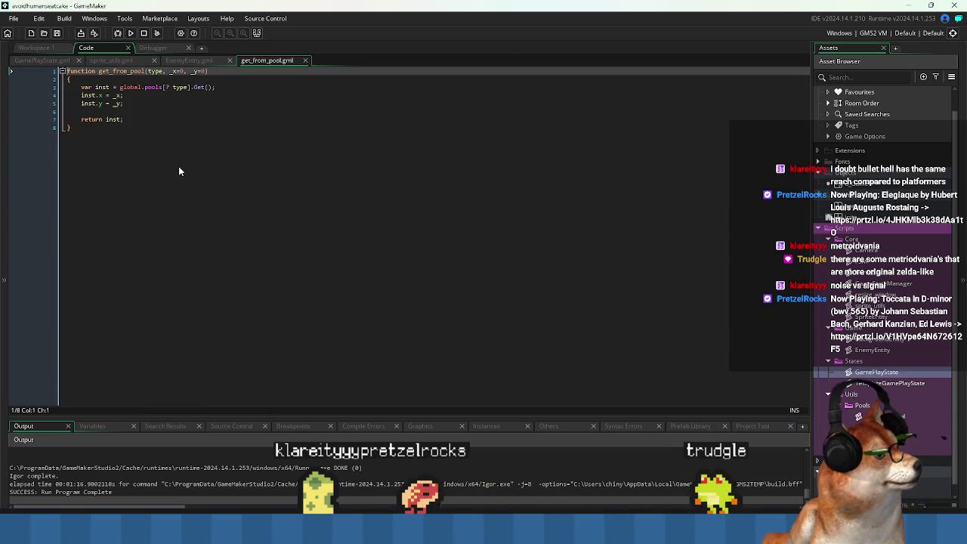
left_click(289, 61)
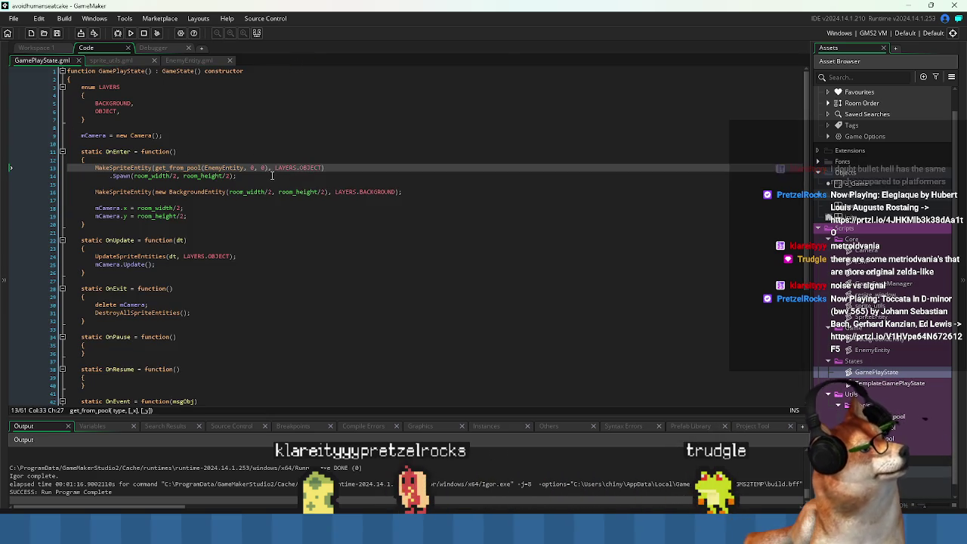
key("BackSpace")
key("BackSpace")
key("BackSpace")
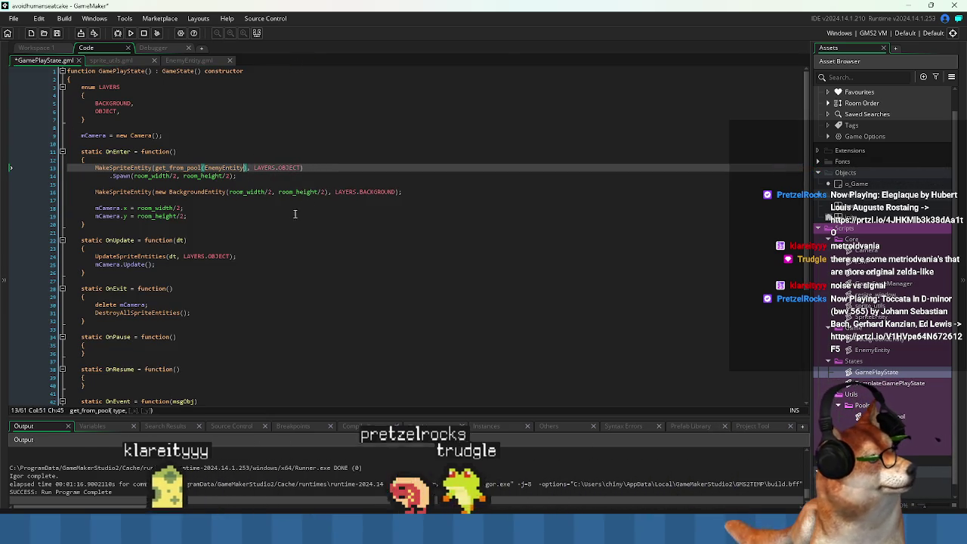
left_click(288, 234)
left_click(255, 175)
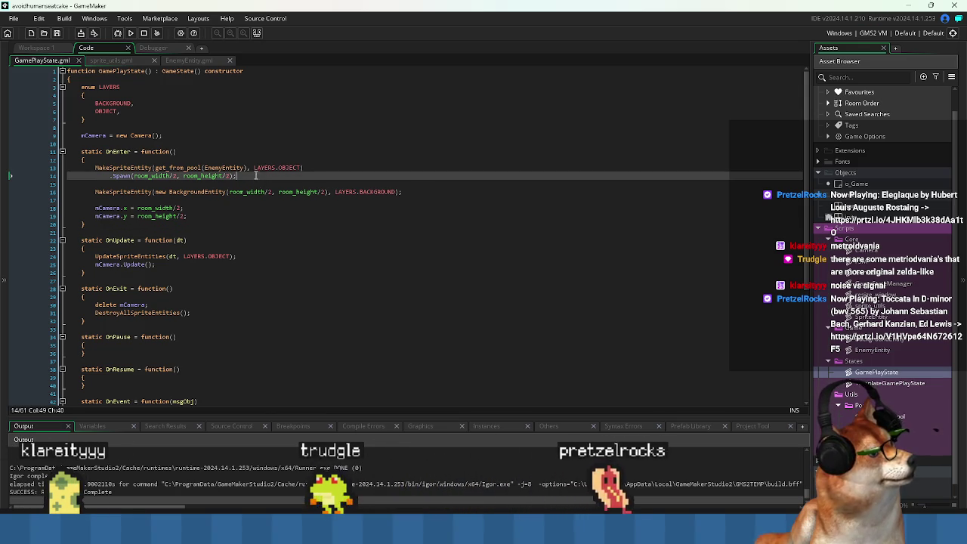
- Check o_Game's pool setup, open EnemyEntity.gml, and run the game
left_click(51, 49)
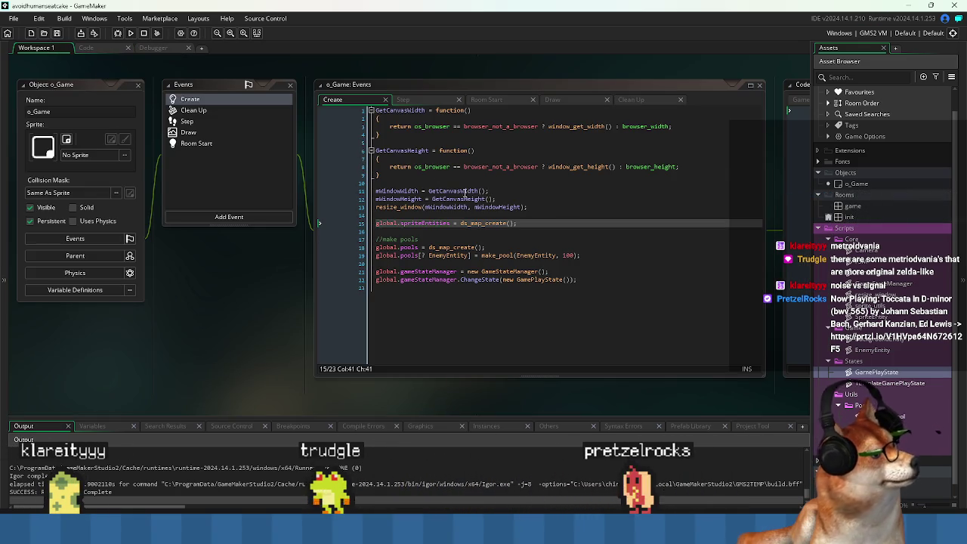
left_click(87, 47)
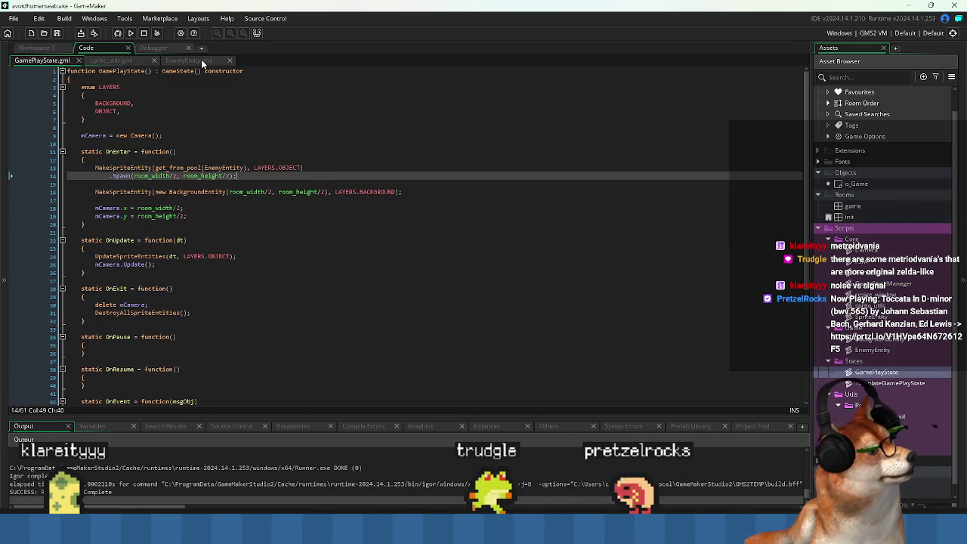
left_click(159, 231)
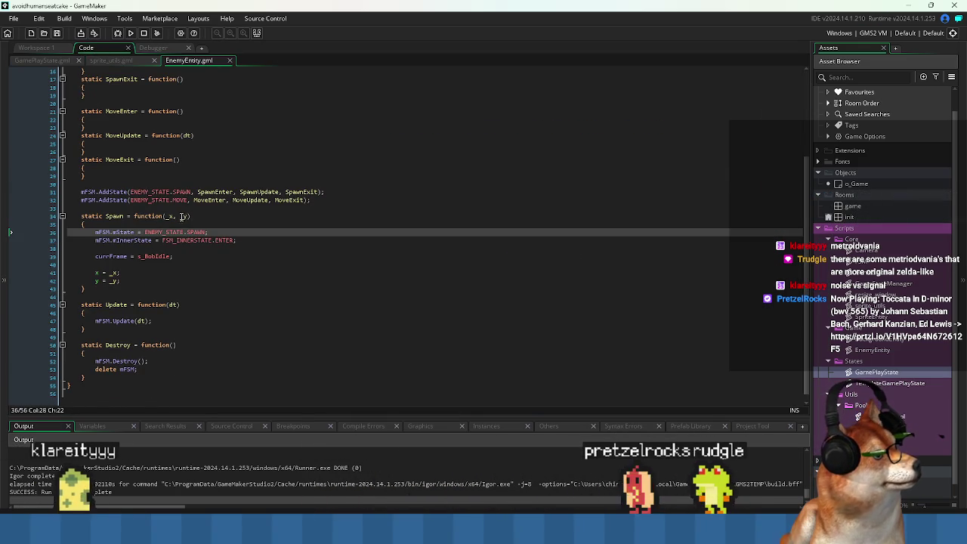
left_click(131, 33)
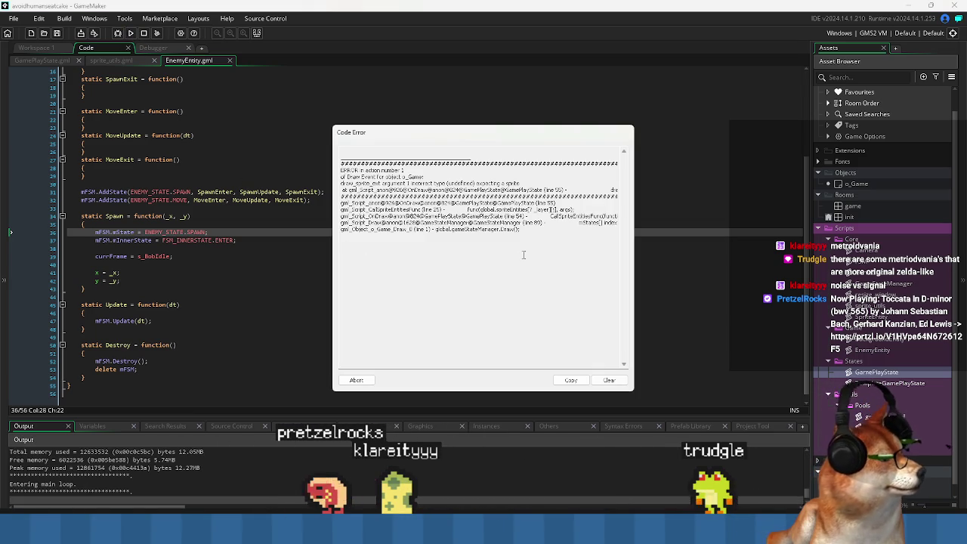
- Read the draw_sprite_ext entity.spriteIndex error, then Abort to stop the game
mouse_move(522, 189)
left_mouse_down()
mouse_move(574, 206)
mouse_move(315, 179)
mouse_move(632, 192)
mouse_move(471, 190)
left_mouse_up()
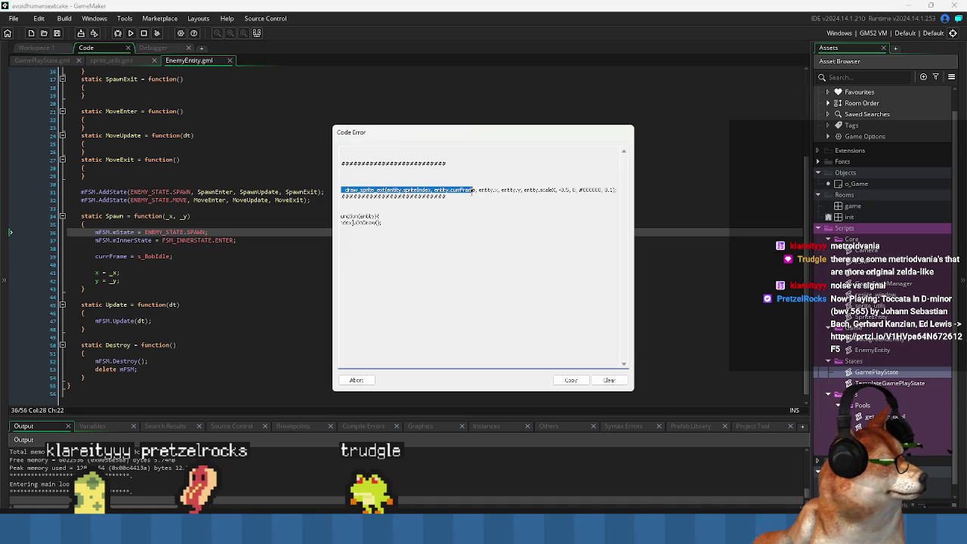
double_click(416, 190)
left_click(416, 191)
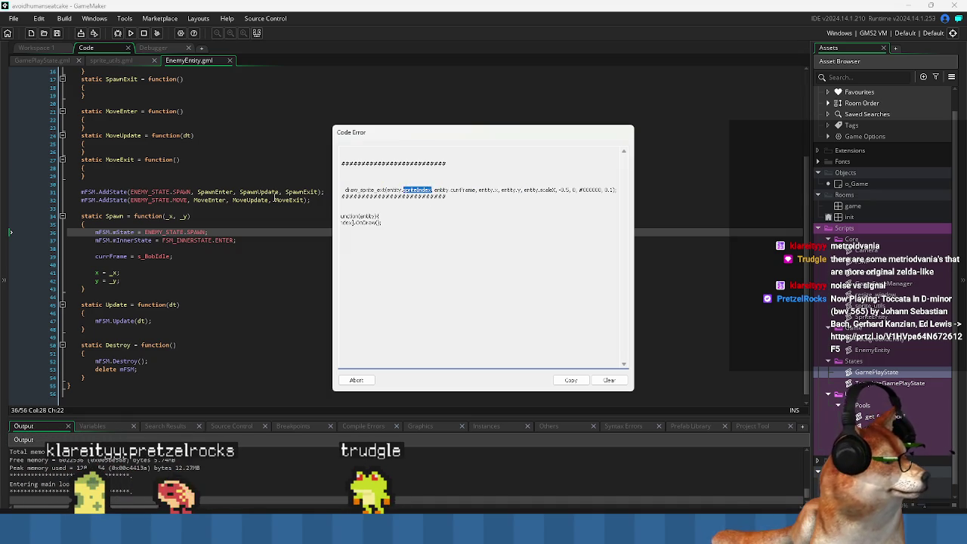
left_click(257, 192)
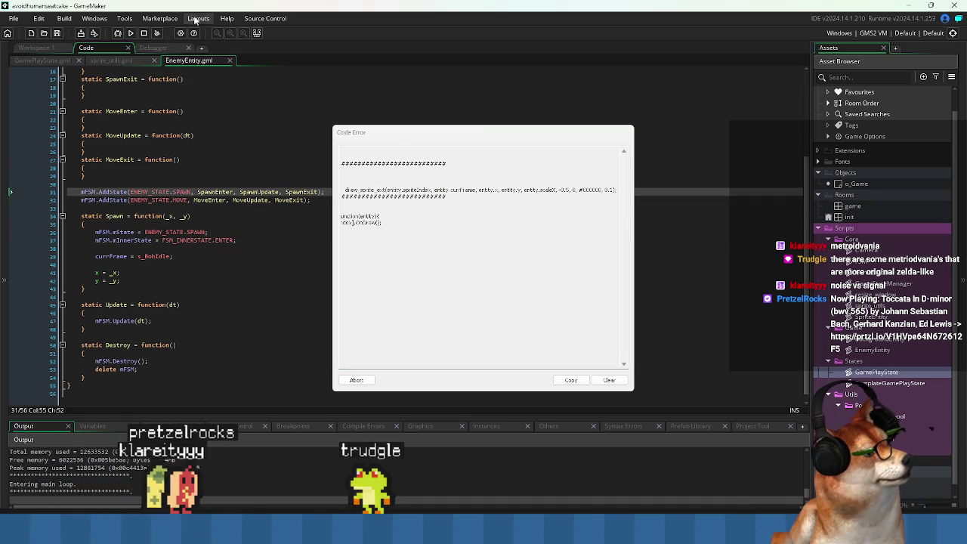
left_click(144, 34)
left_click(44, 60)
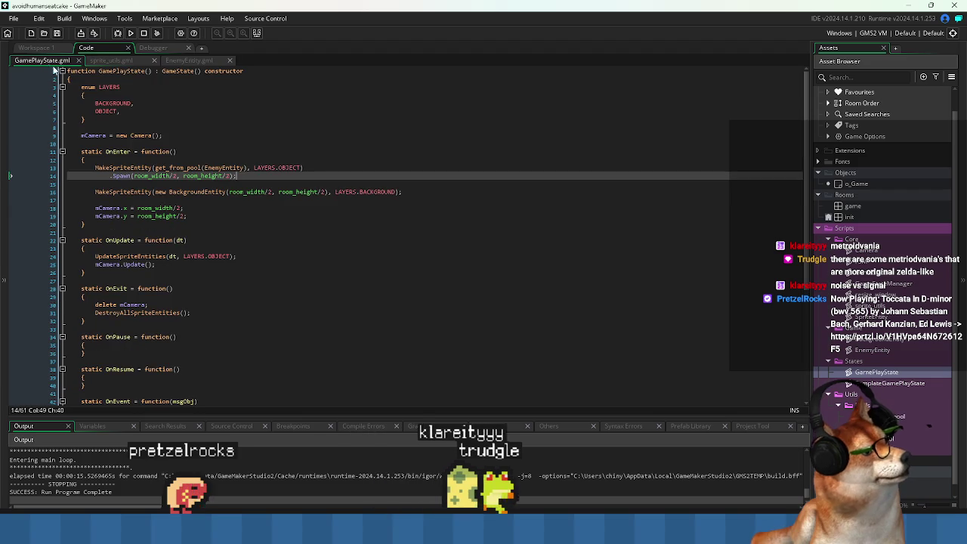
- Change Spawn's line to spriteIndex = s_BobIdle, add currFrame = 0; below, save, and run
left_click(36, 48)
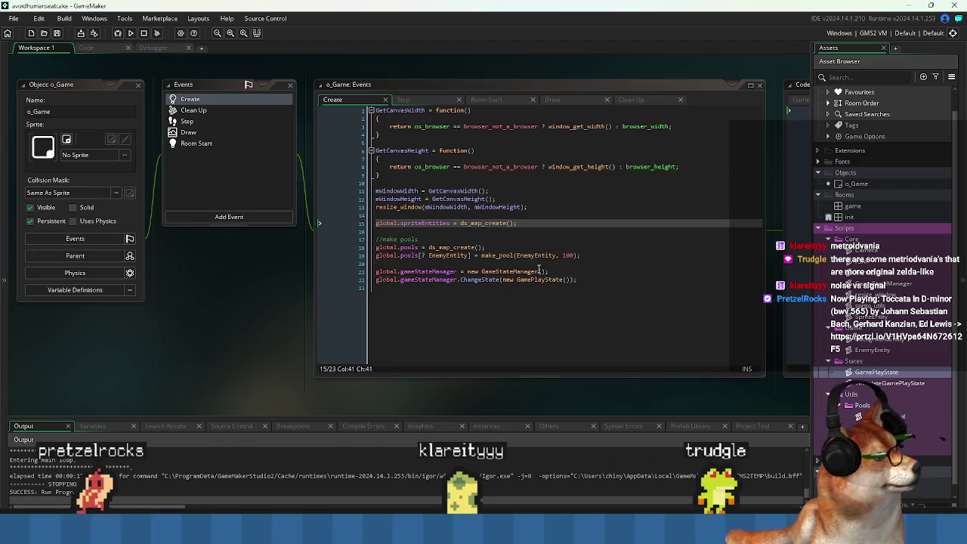
key("ctrl+Tab")
key("ctrl+Tab")
key("ctrl+Tab")
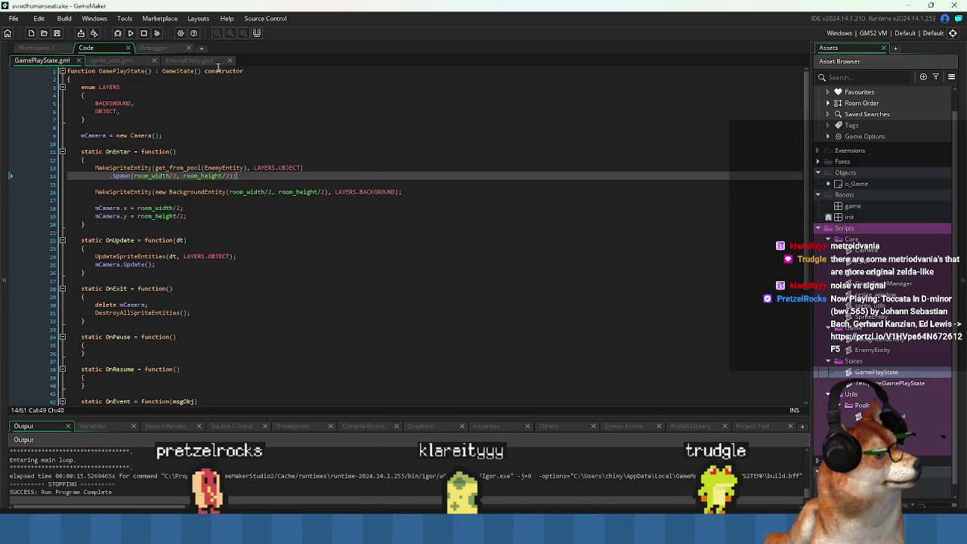
double_click(113, 257)
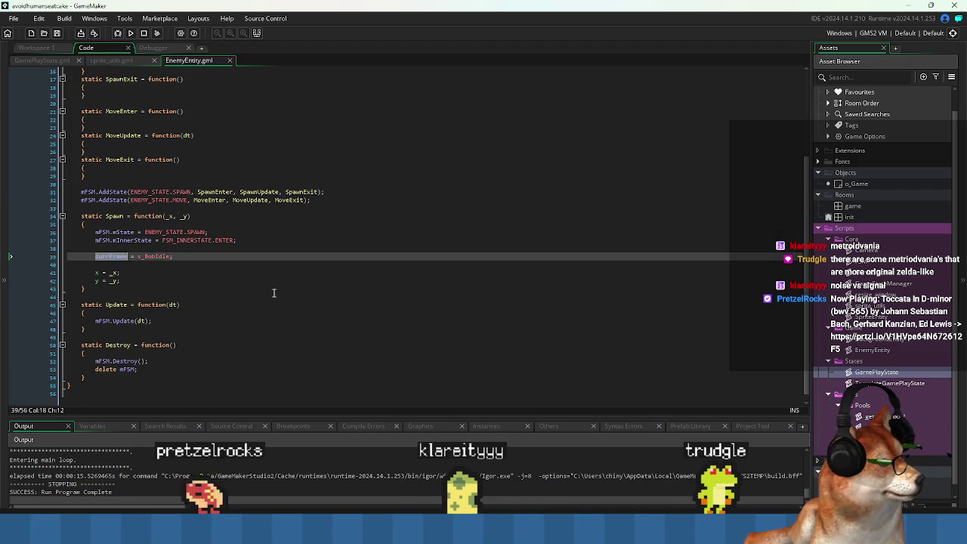
key("End")
key("Return")
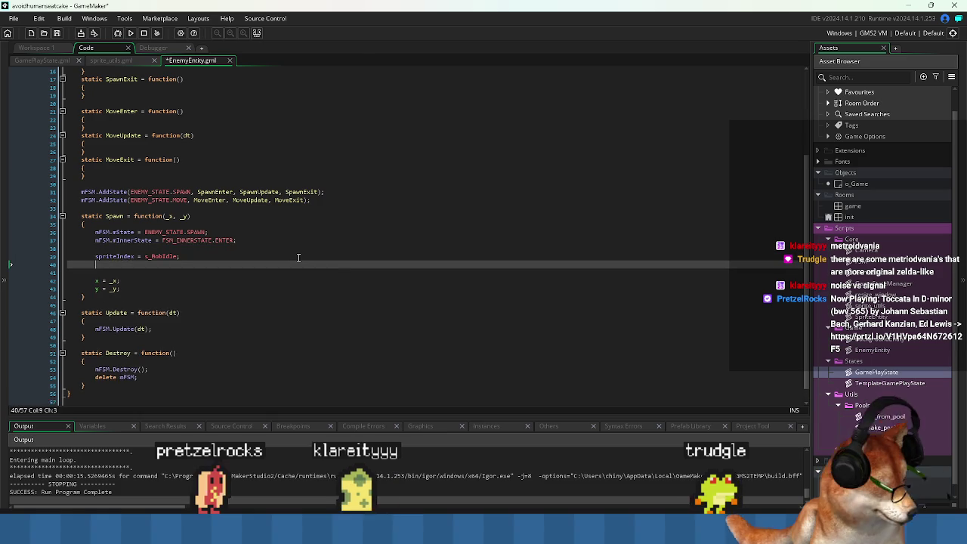
type("currFrame = 0;")
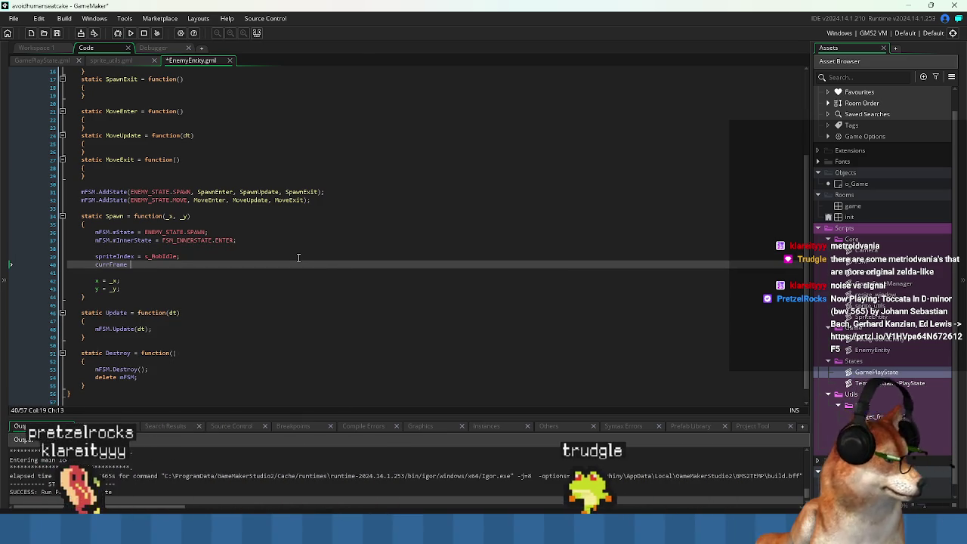
key("ctrl+s")
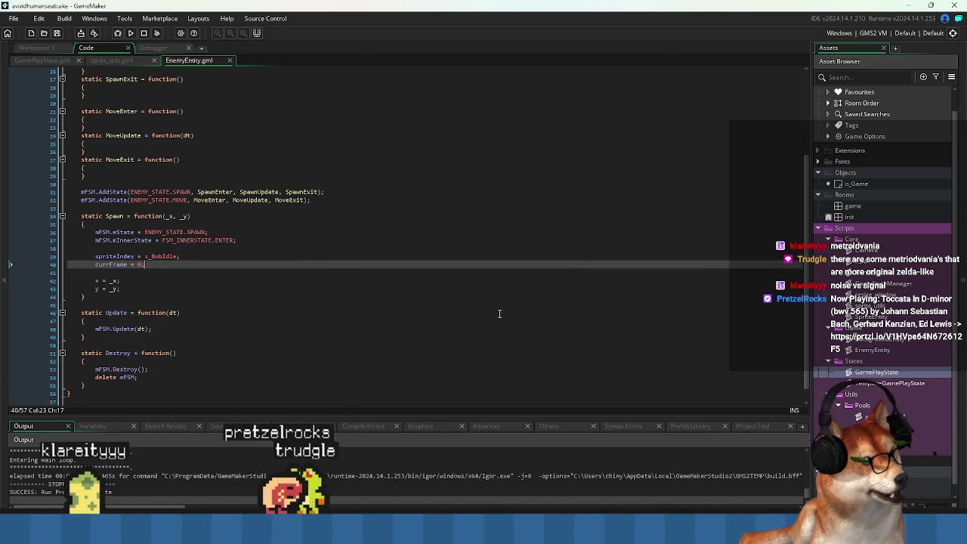
left_click(132, 34)
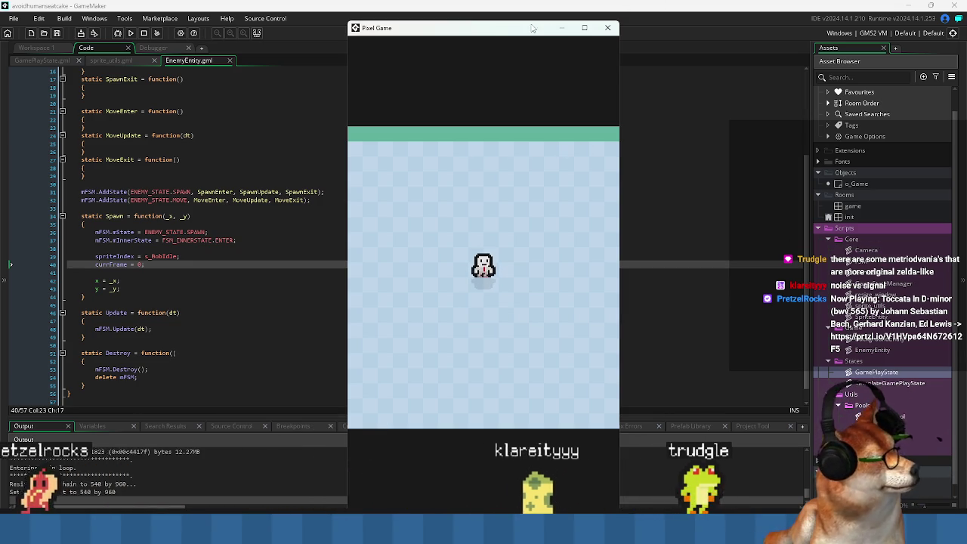
left_click_drag(617, 28, 608, 25)
left_click(599, 24)
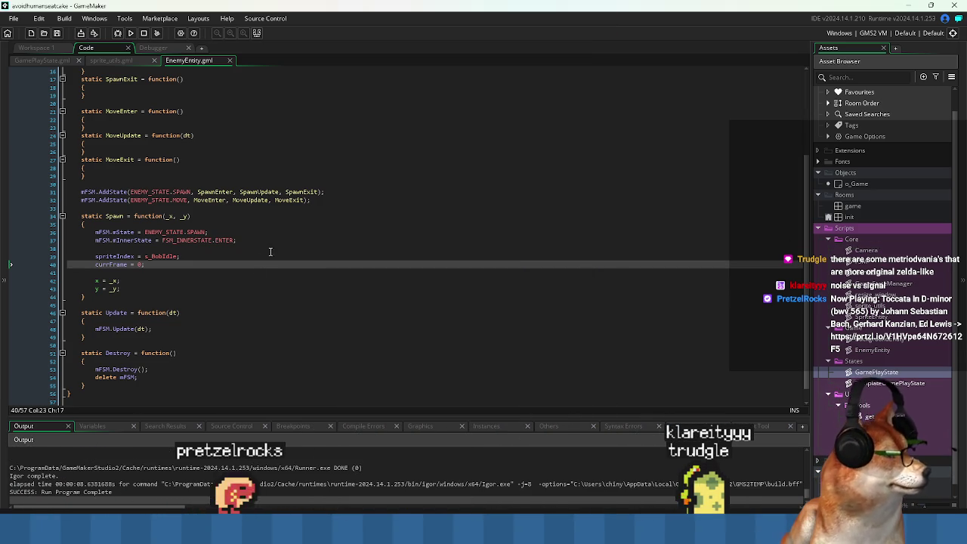
left_click(257, 270)
scroll(261, 270, "down", 1)
left_click(268, 272)
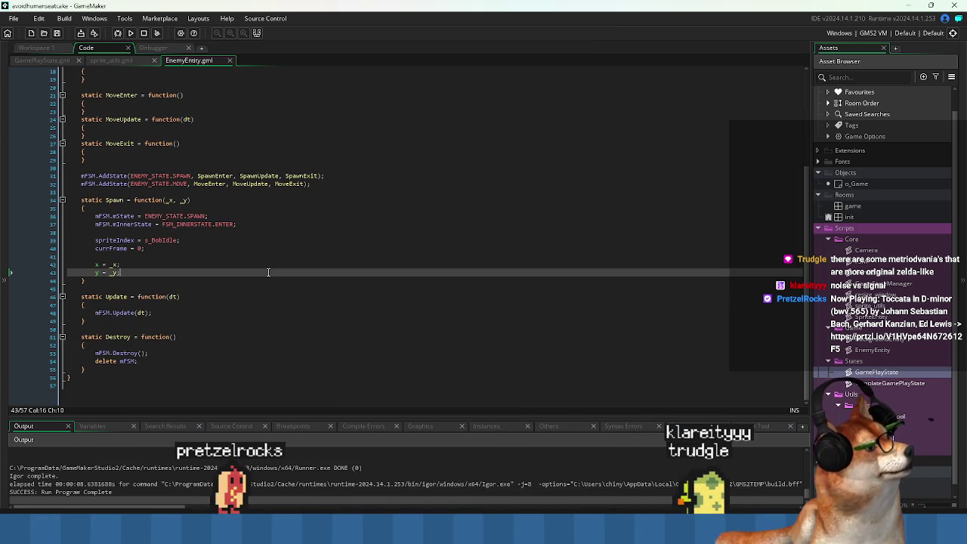
left_click(371, 192)
key("ctrl+Tab")
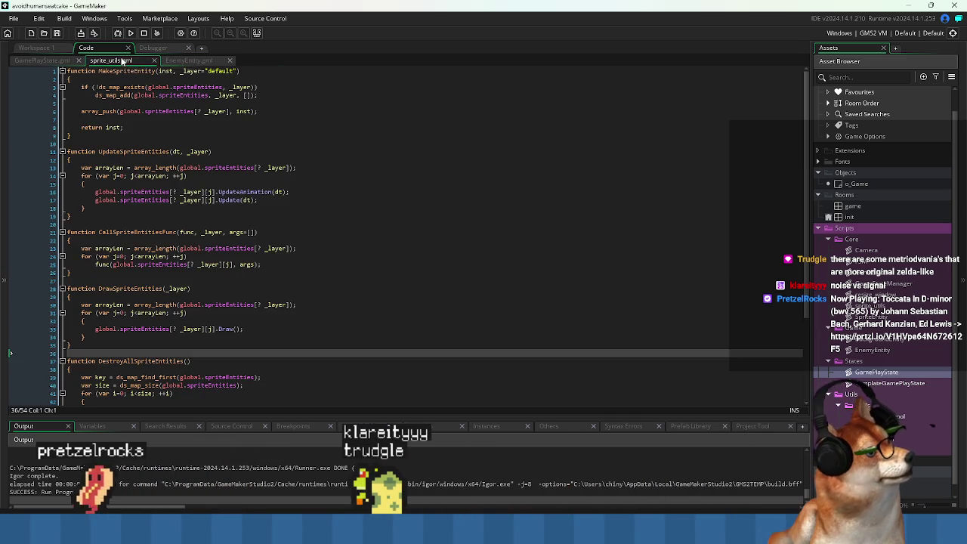
scroll(368, 209, "down", 3)
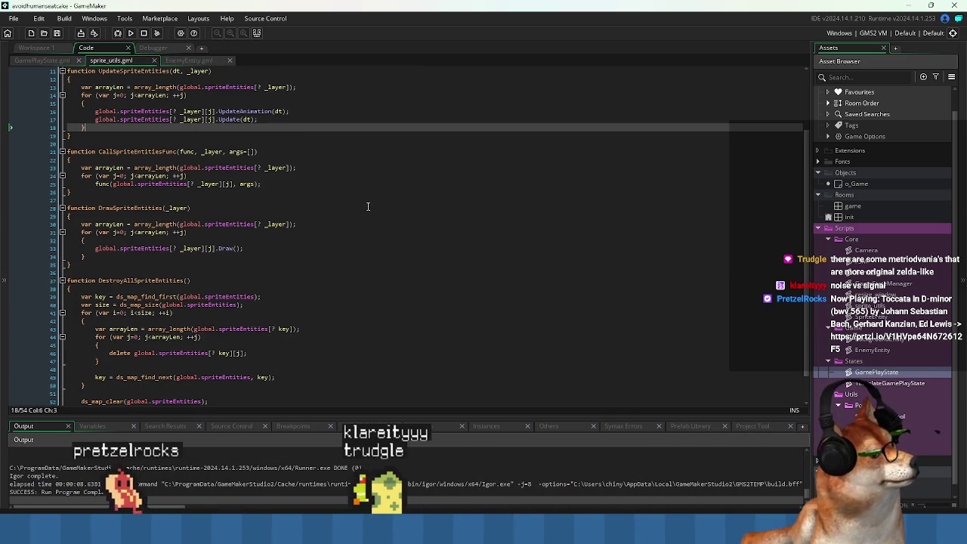
left_click(197, 62)
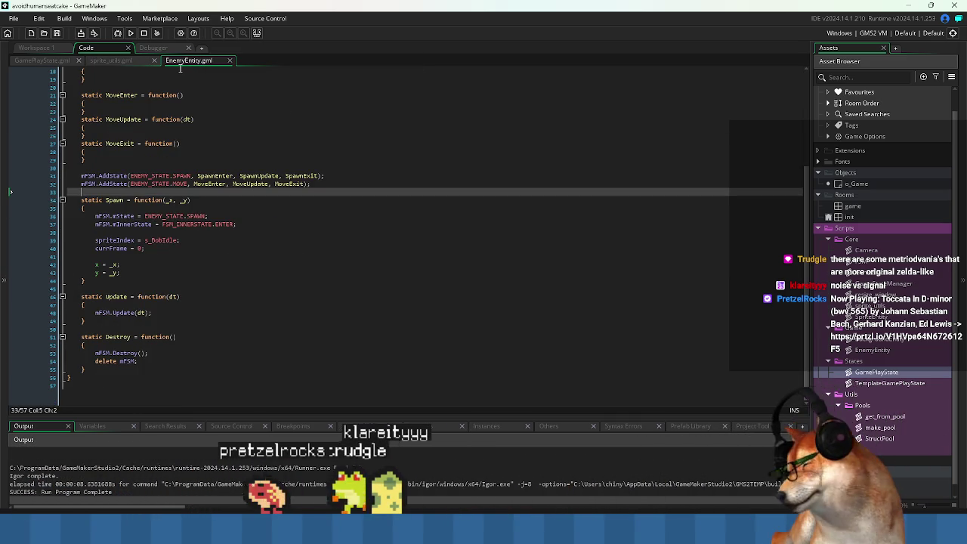
left_click(401, 264)
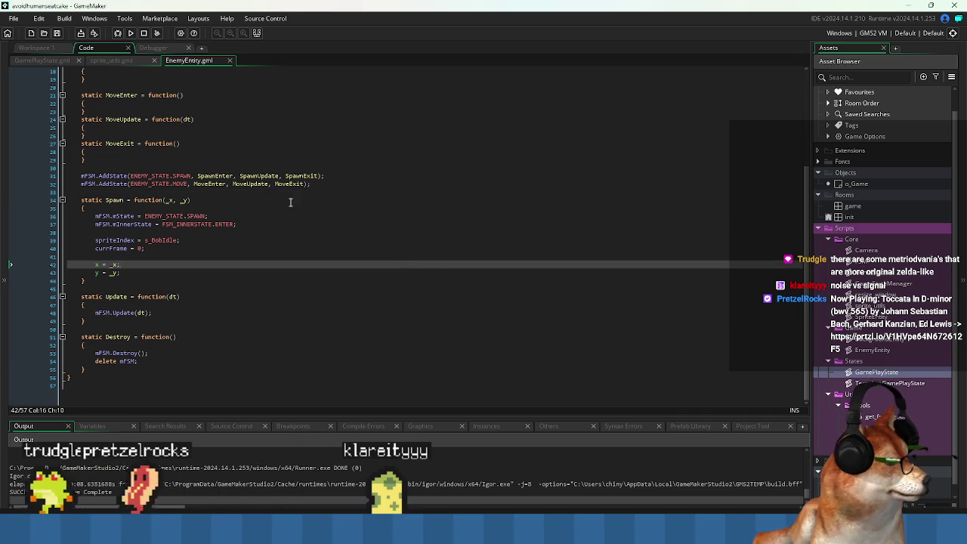
left_click(302, 201)
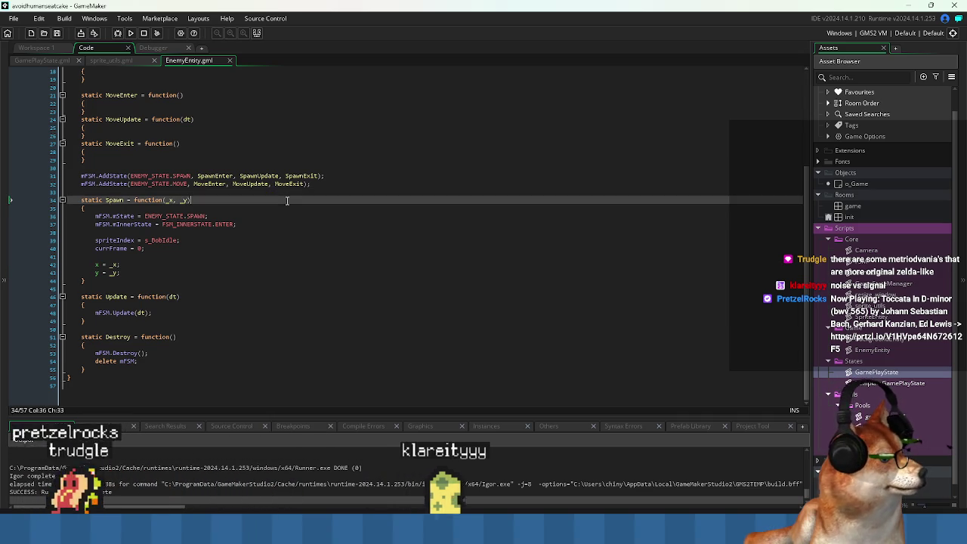
left_click(172, 192)
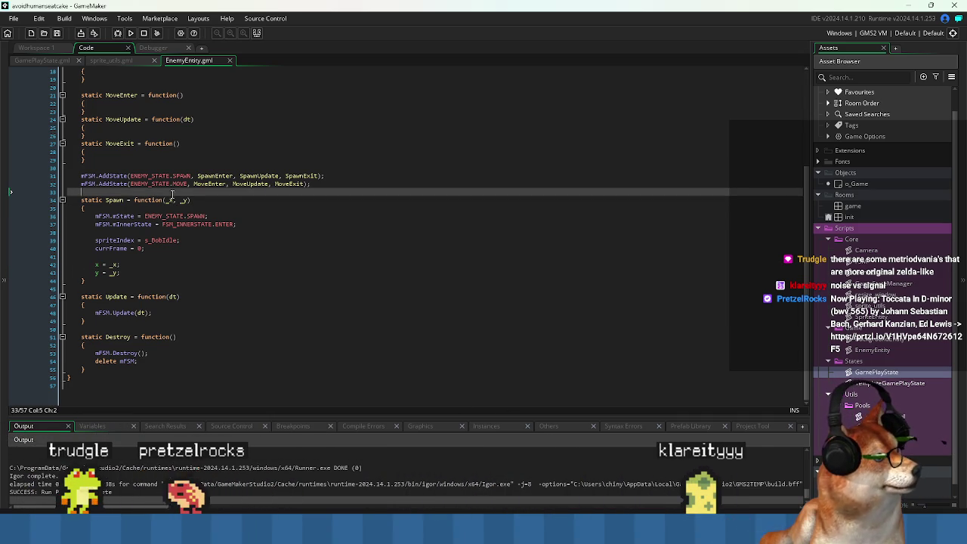
left_click(138, 281)
left_click(138, 289)
left_click(136, 192)
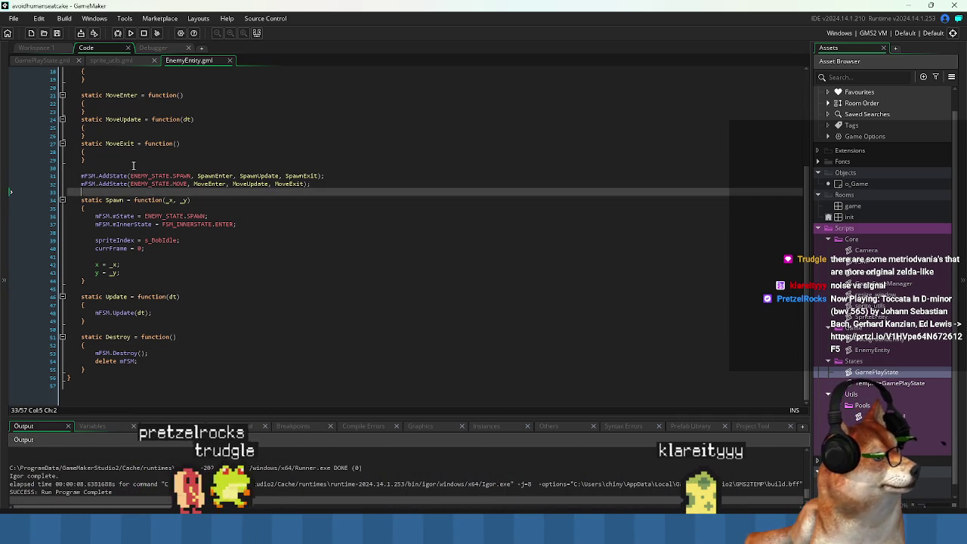
left_click(133, 166)
scroll(147, 185, "up", 5)
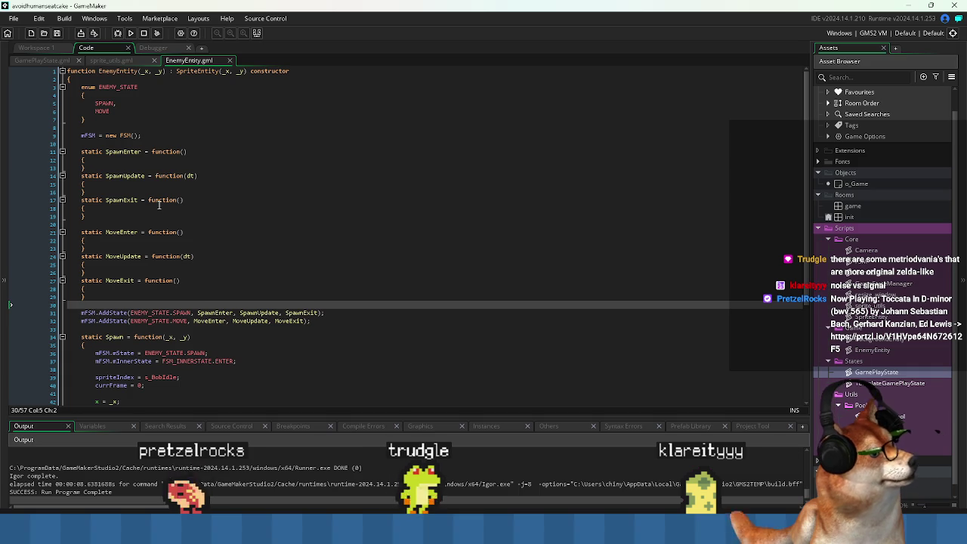
scroll(120, 140, "down", 6)
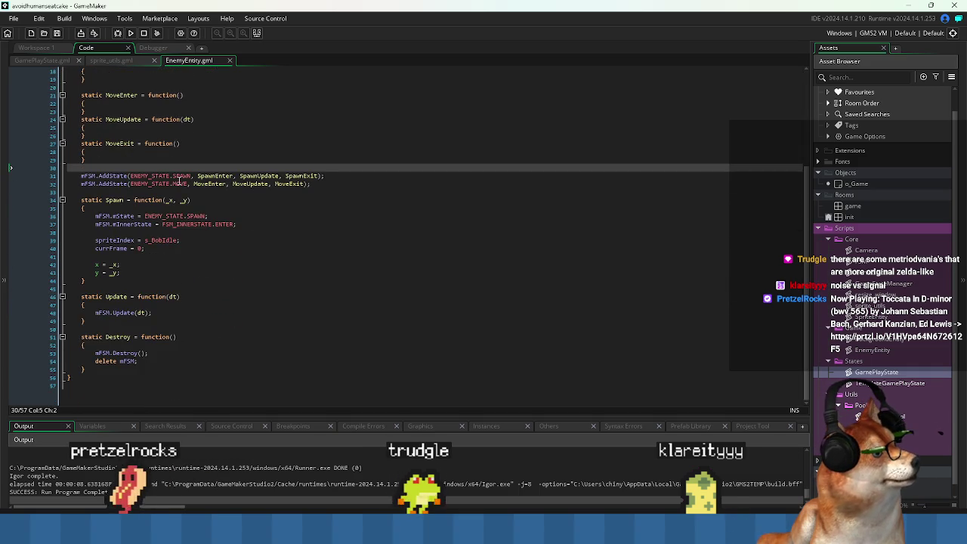
scroll(193, 172, "up", 6)
left_click(47, 60)
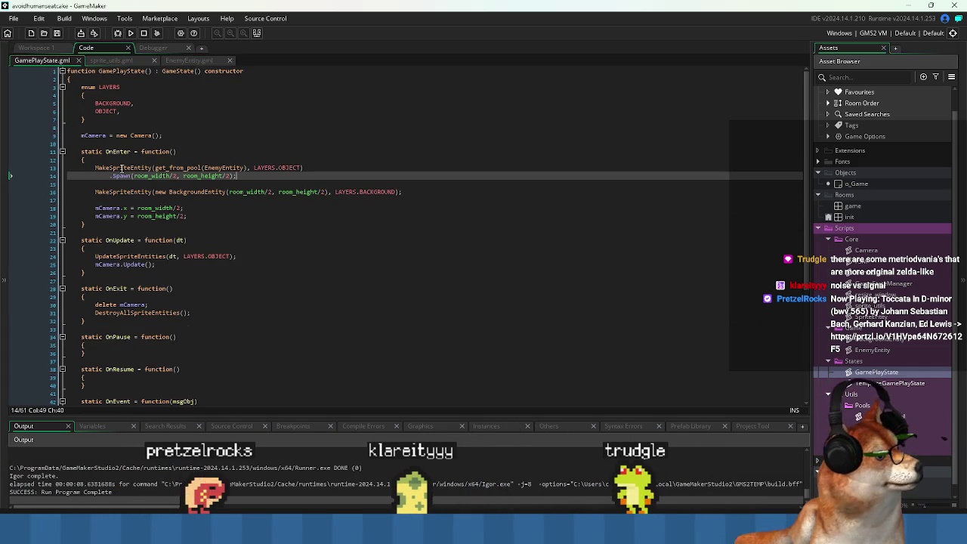
left_click_drag(97, 167, 270, 168)
left_click(231, 167)
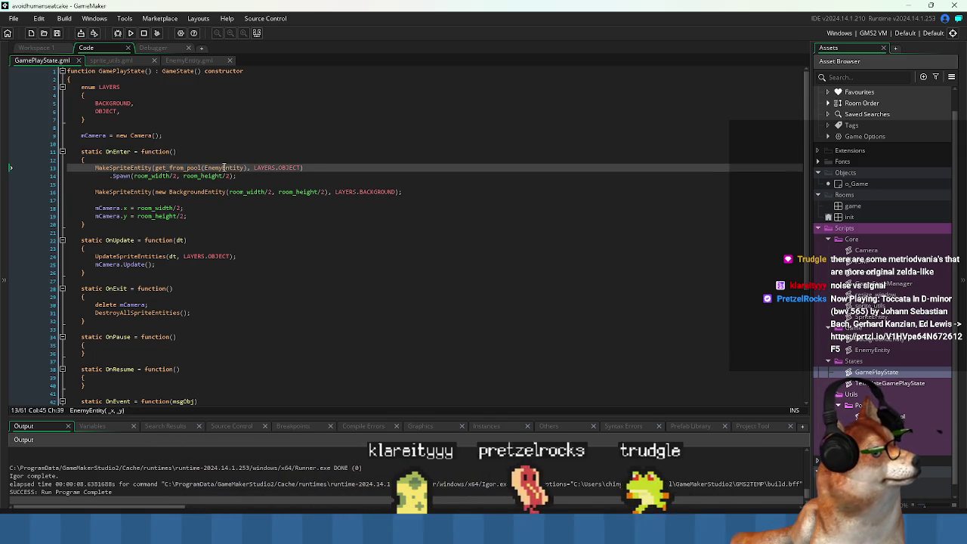
left_click(223, 167)
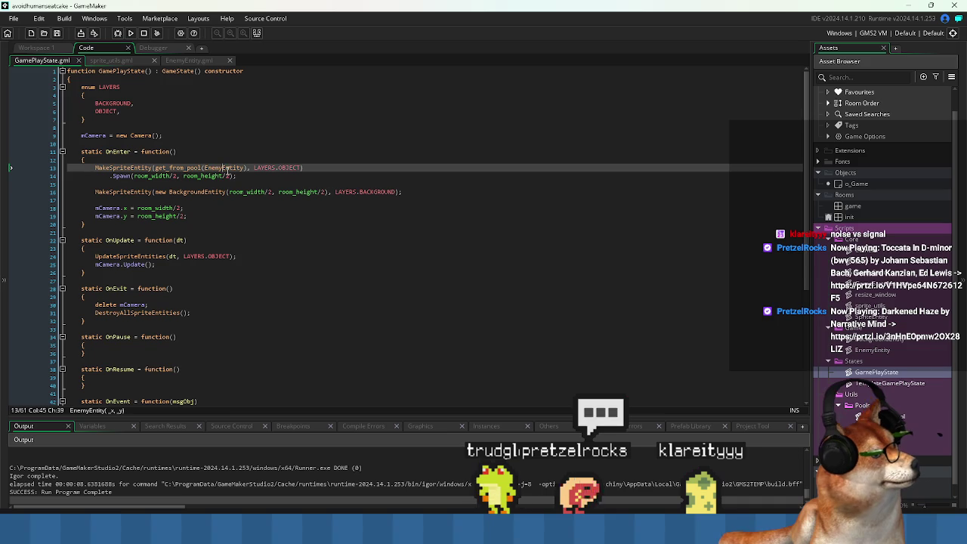
middle_click(227, 167)
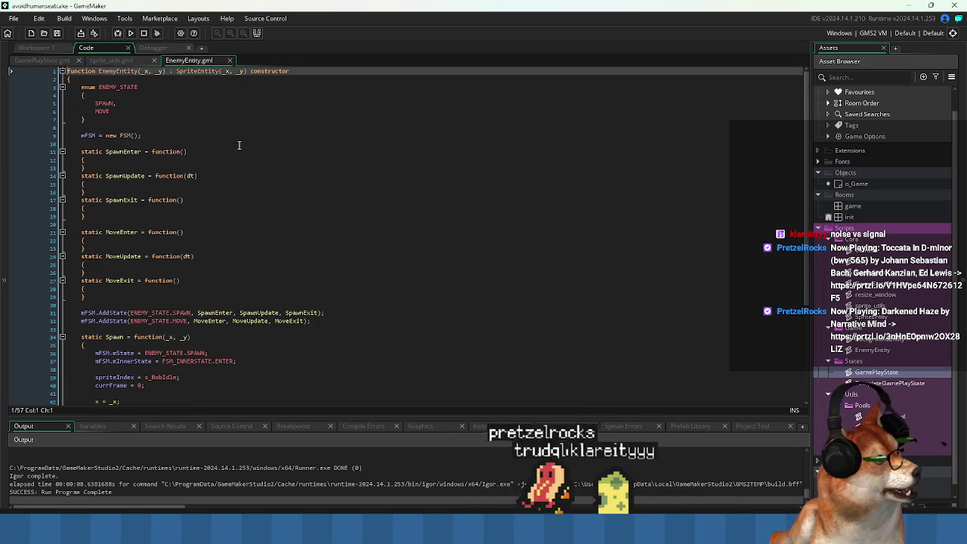
triple_click(231, 149)
scroll(261, 219, "down", 3)
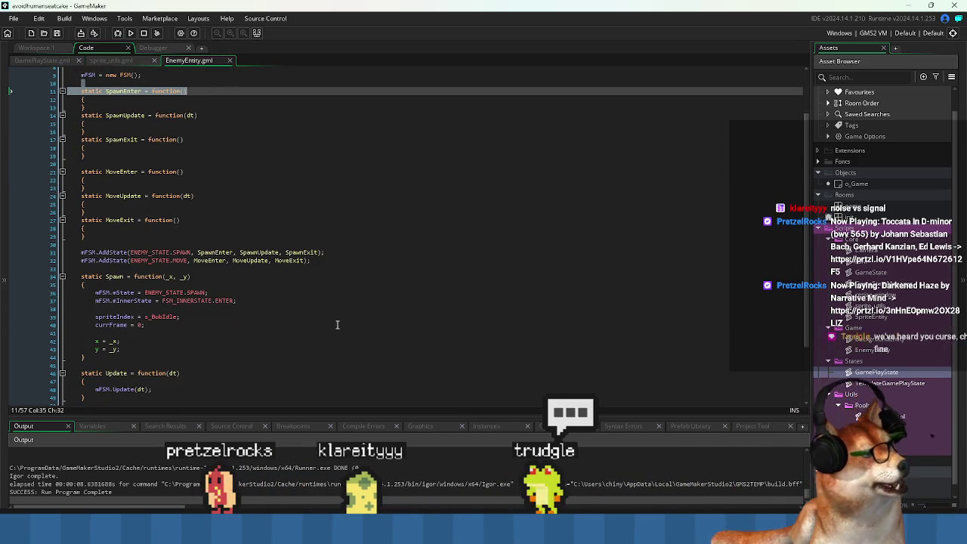
left_click(310, 325)
scroll(309, 313, "down", 1)
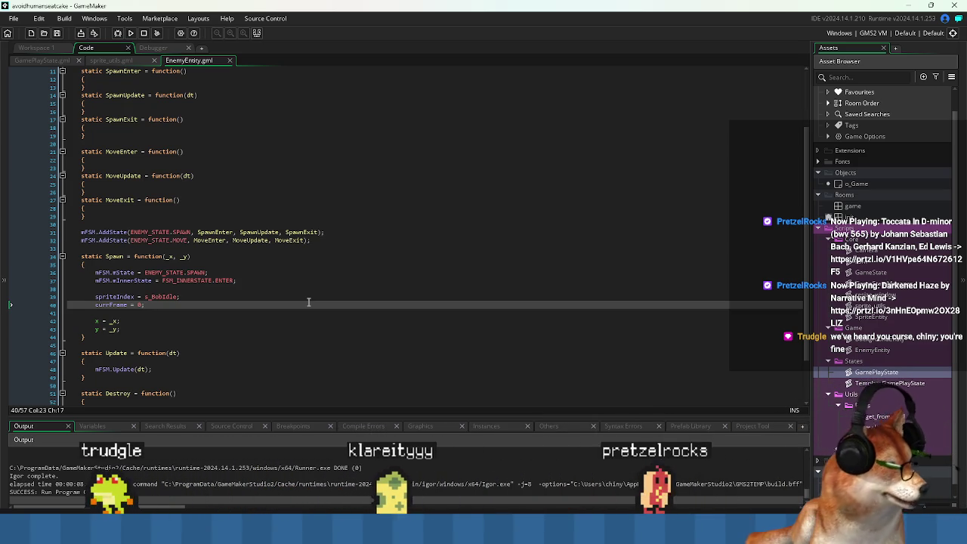
left_click(325, 313)
scroll(268, 316, "down", 2)
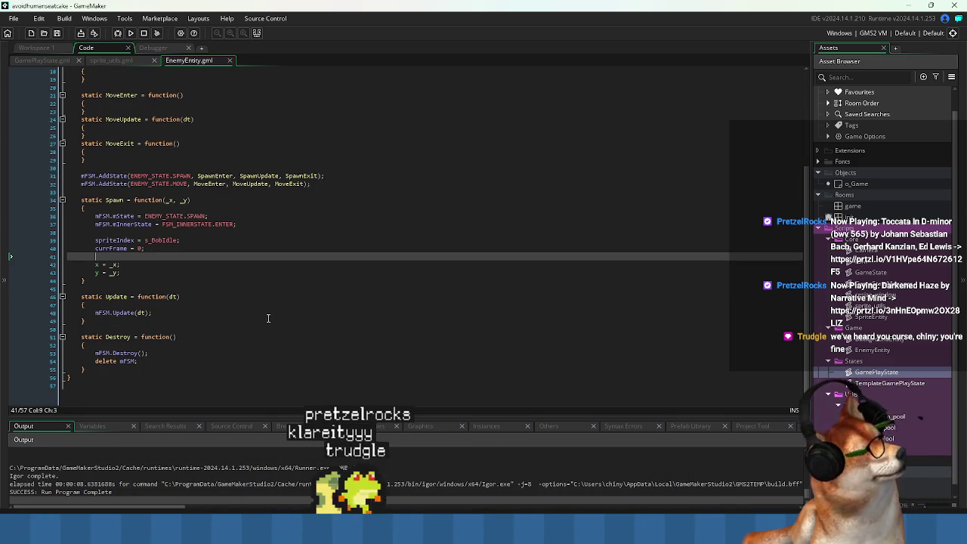
left_click(267, 313)
left_click(242, 329)
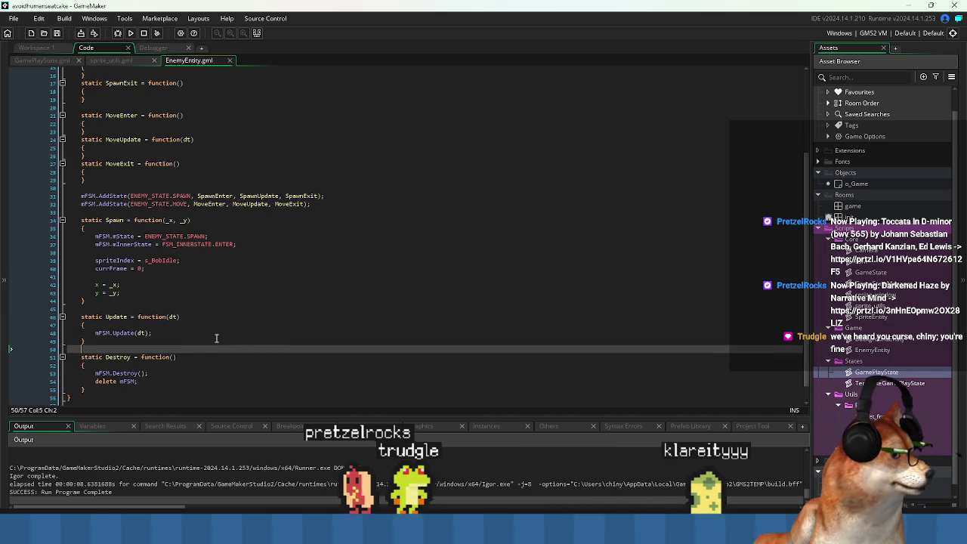
scroll(234, 337, "up", 4)
scroll(193, 273, "up", 2)
left_click(227, 250)
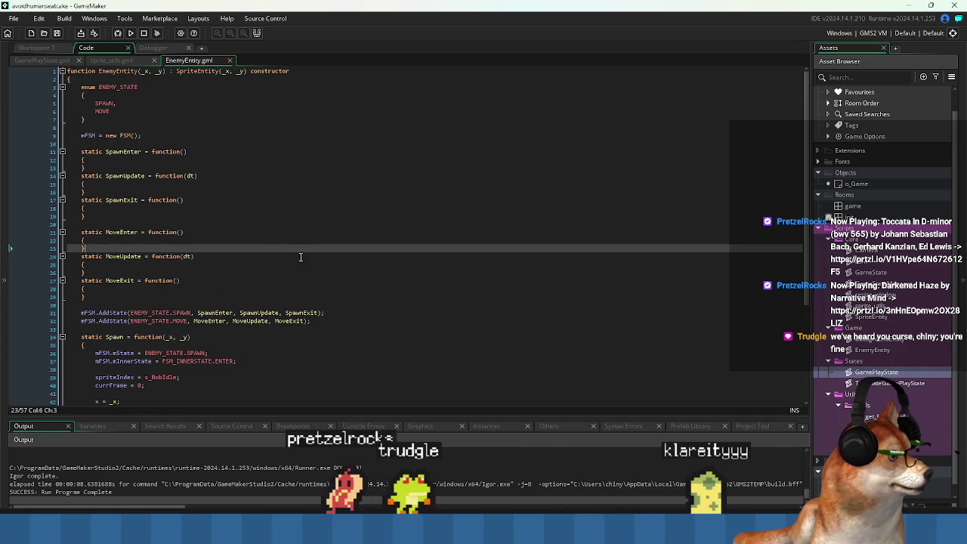
left_click(179, 158)
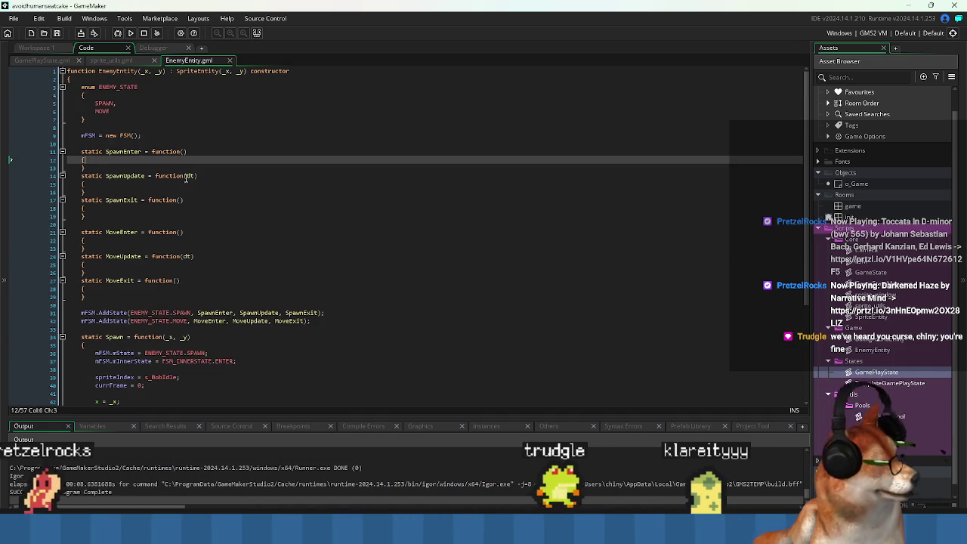
- Add spriteIndex = s_BobIdle; to SpawnEnter and save EnemyEntity.gml
key("Return")
type("teI")
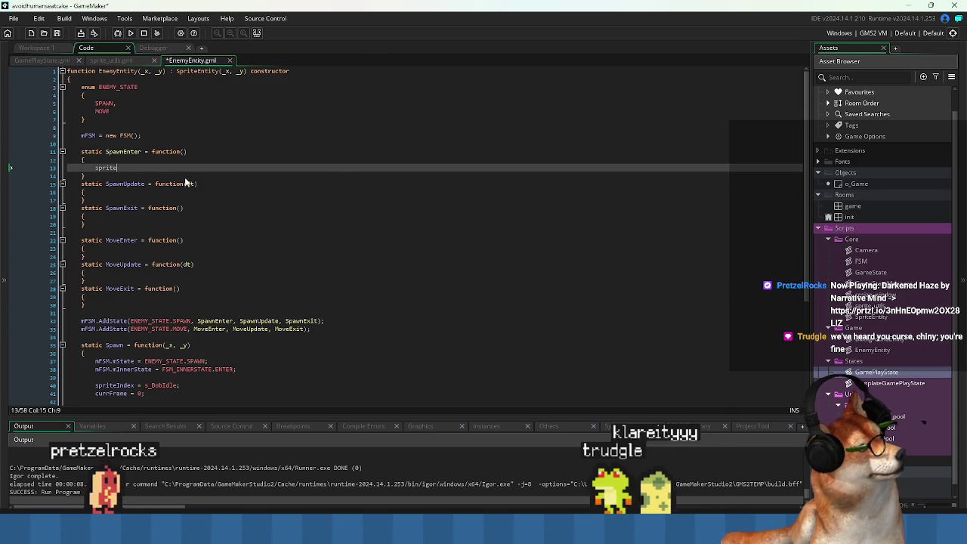
key("BackSpace")
key("BackSpace")
key("BackSpace")
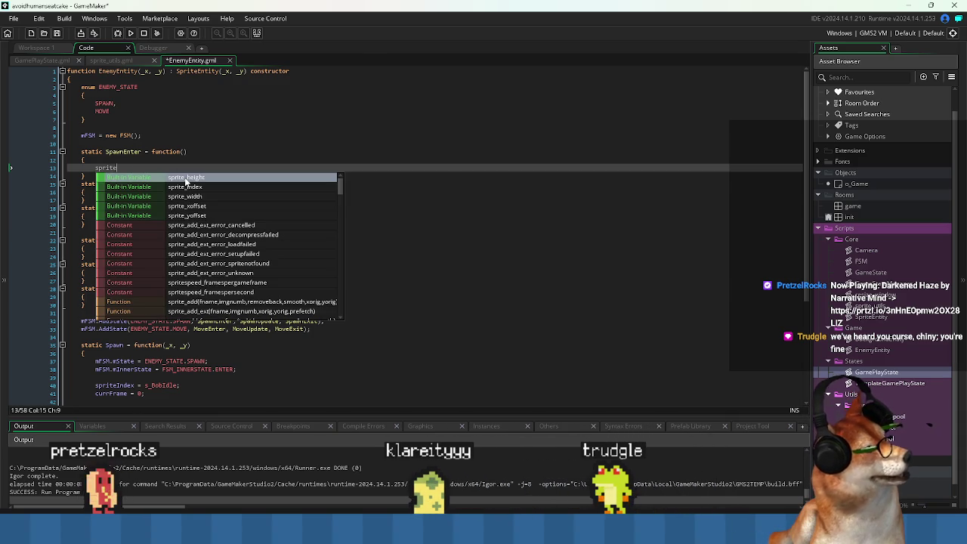
type("Index")
key("ctrl+s")
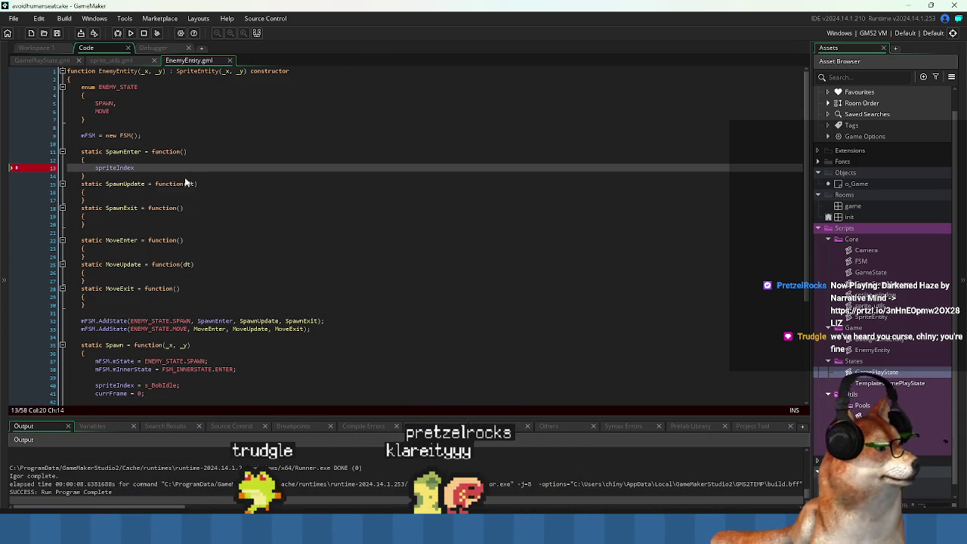
type(" = ")
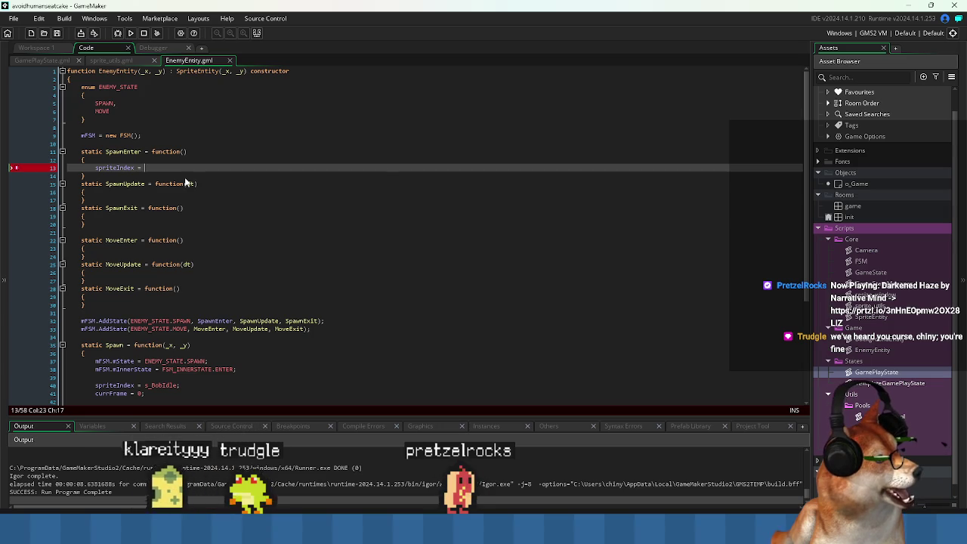
type("s_bobIdle")
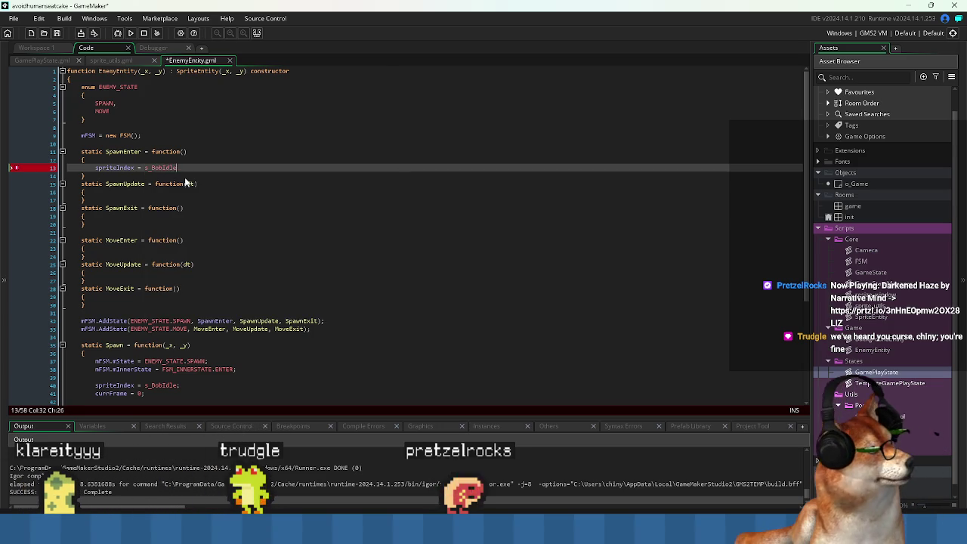
key("Return")
type(";")
key("ctrl+s")
key("shift+Home")
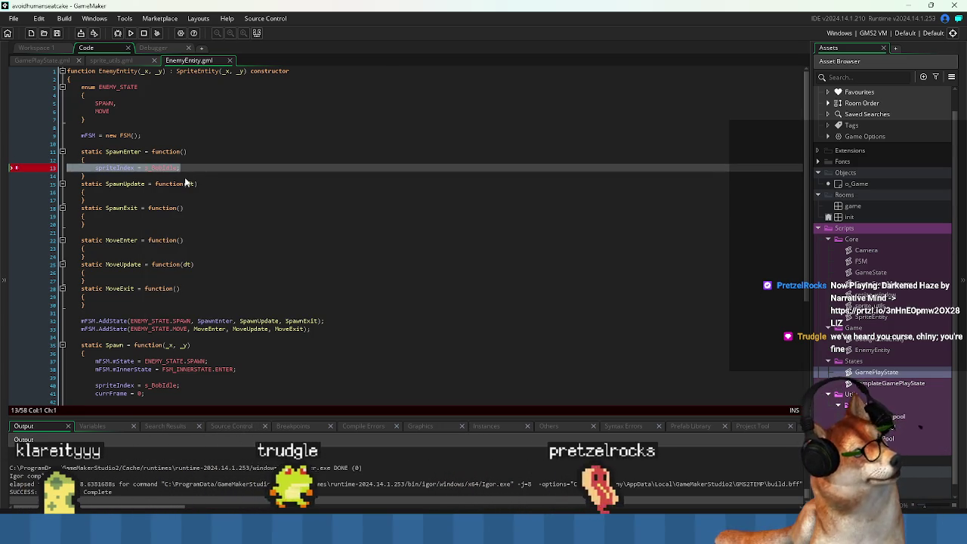
- Copy the assignment into MoveEnter, change it to s_BobRun, and save
left_click(144, 200)
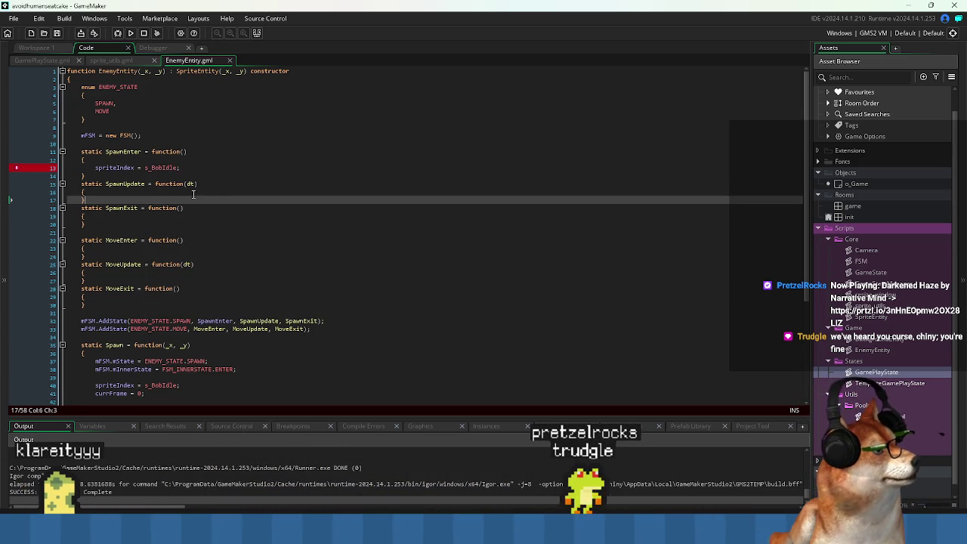
double_click(158, 168)
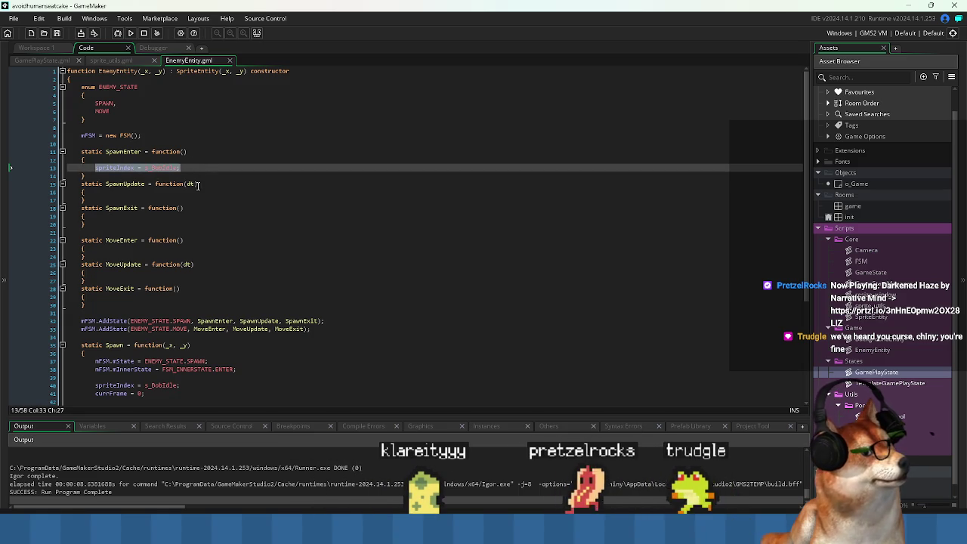
left_click(154, 248)
key("Return")
type("spriteIndex = s_BobIdle;")
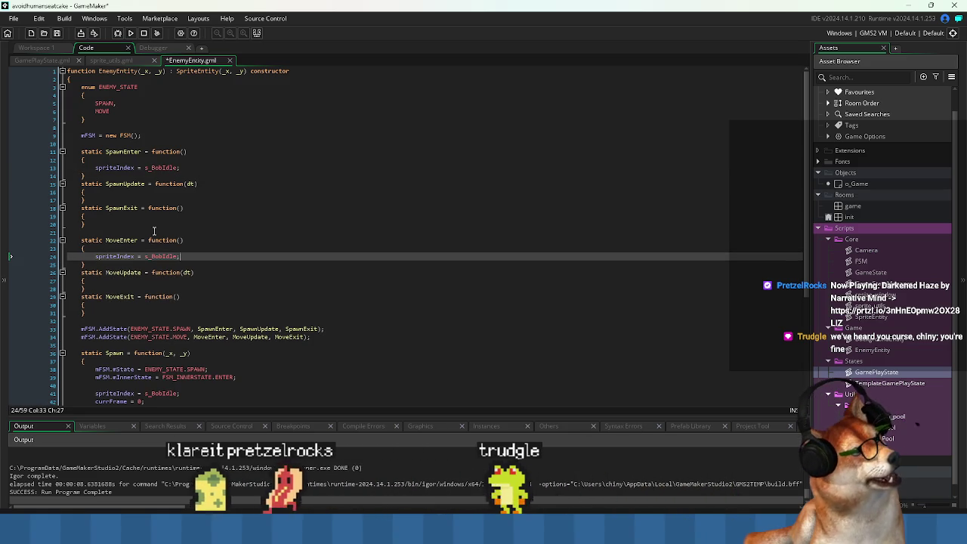
key("Left")
key("Left")
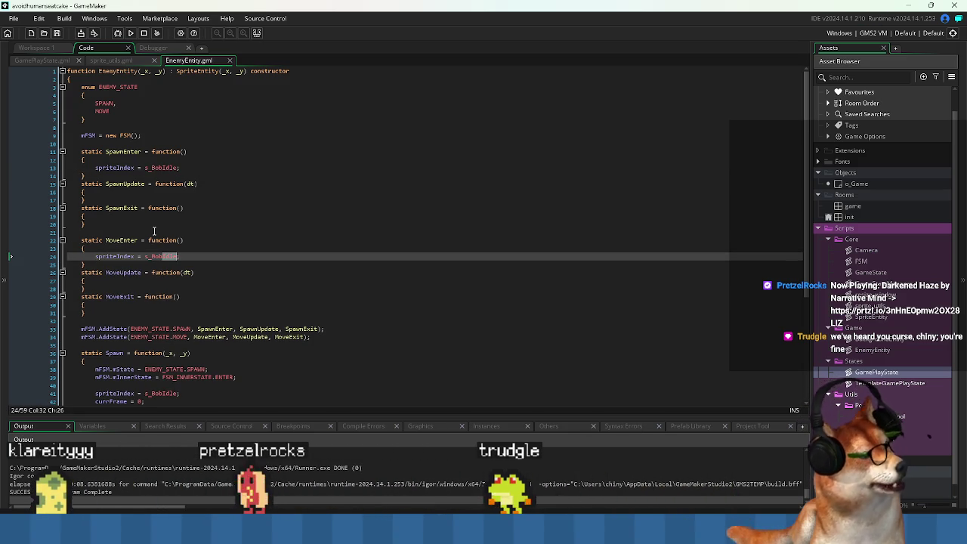
type("un")
key("ctrl+s")
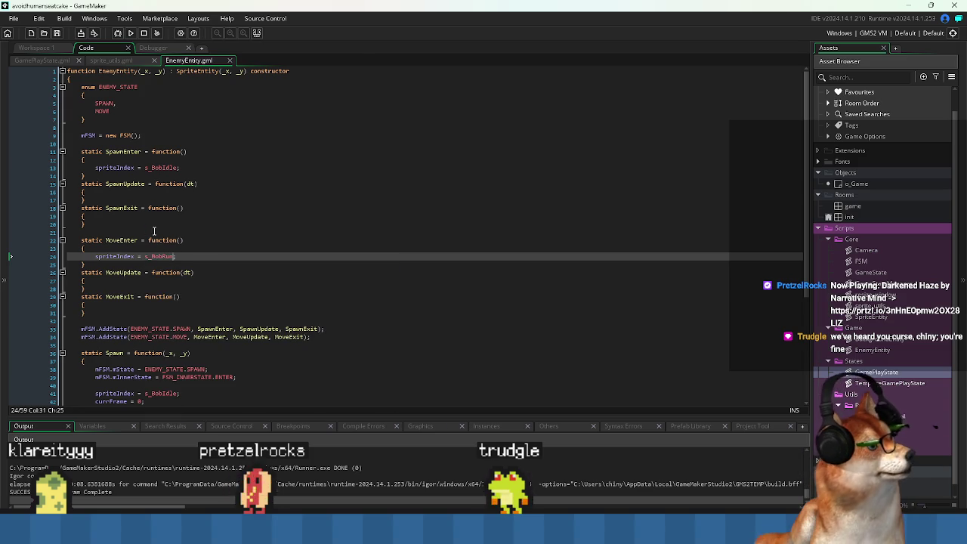
- Switch to Pyxel Edit showing the AVOID_HUMANS_EAT_CAKE.pyxel sprite sheet
left_click(169, 167)
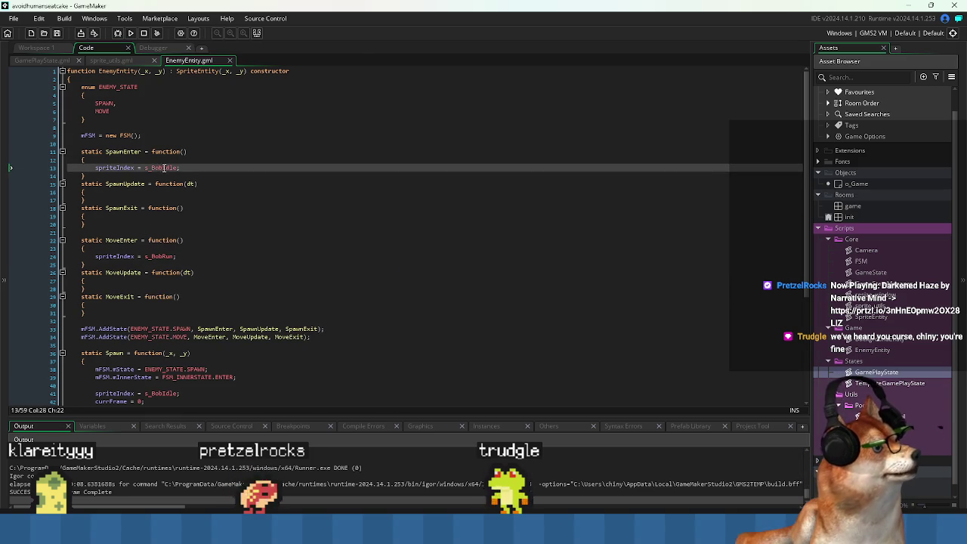
left_click(191, 168)
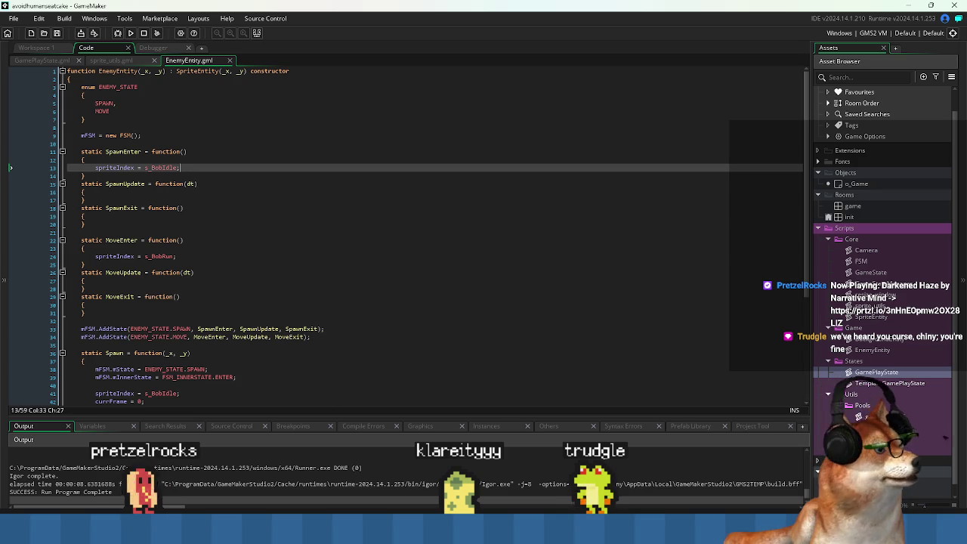
left_click(656, 529)
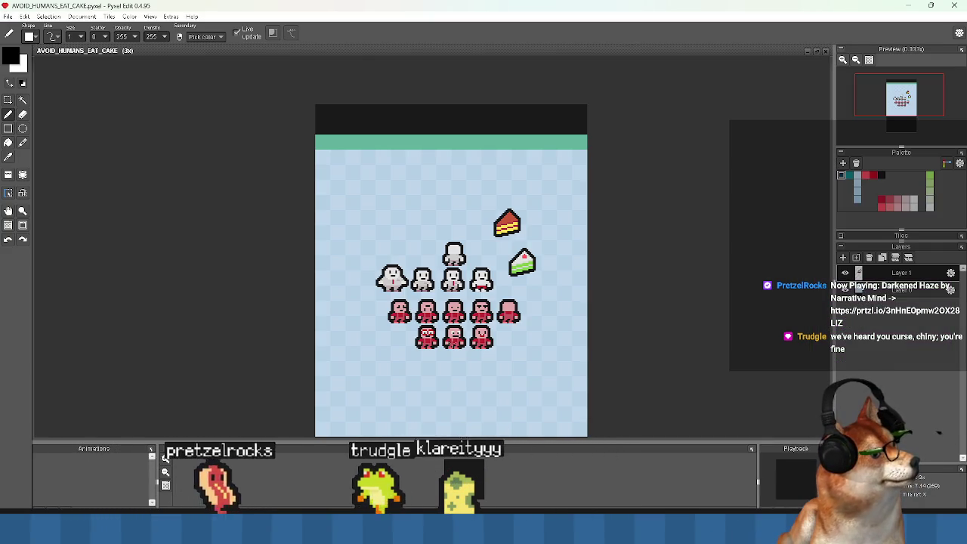
- Zoom the sprite sheet to 12x and draw a rectangle selection over a red character's frame, then shift it onto the next one
scroll(451, 272, "up", 2)
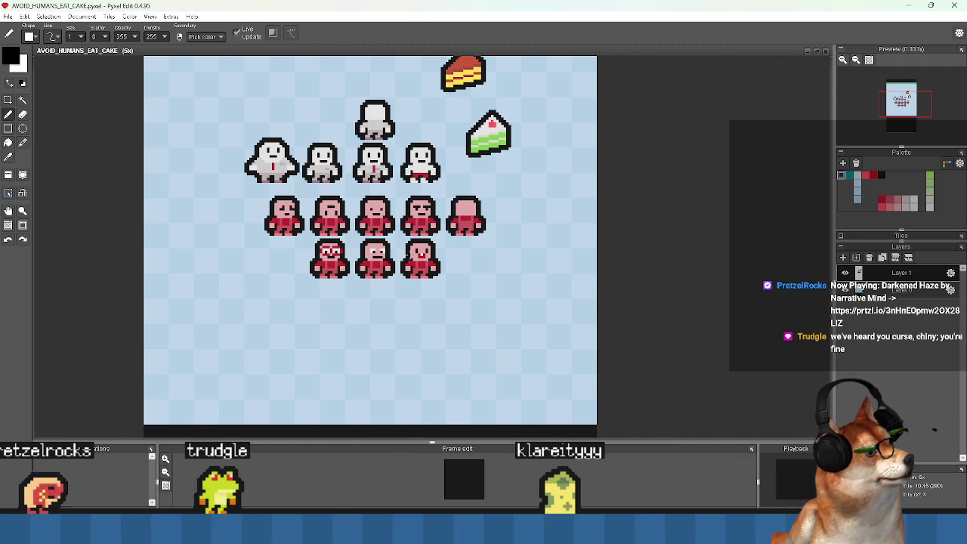
scroll(430, 222, "up", 3)
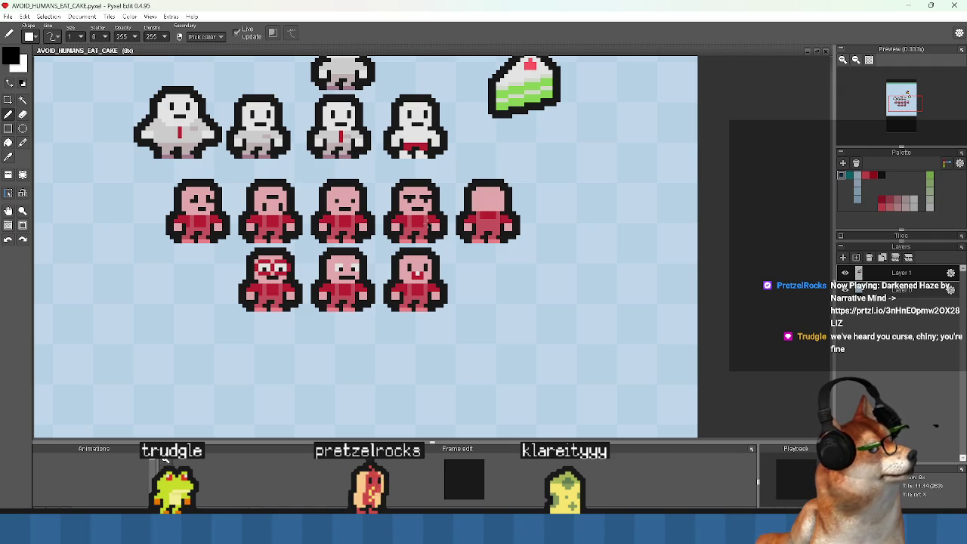
scroll(209, 238, "up", 5)
scroll(209, 238, "down", 5)
scroll(390, 279, "up", 5)
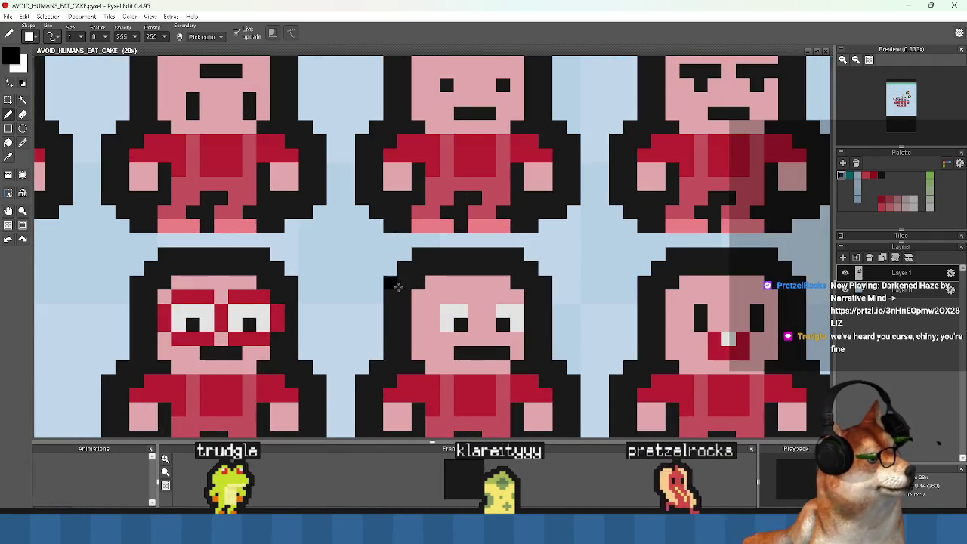
scroll(390, 279, "down", 3)
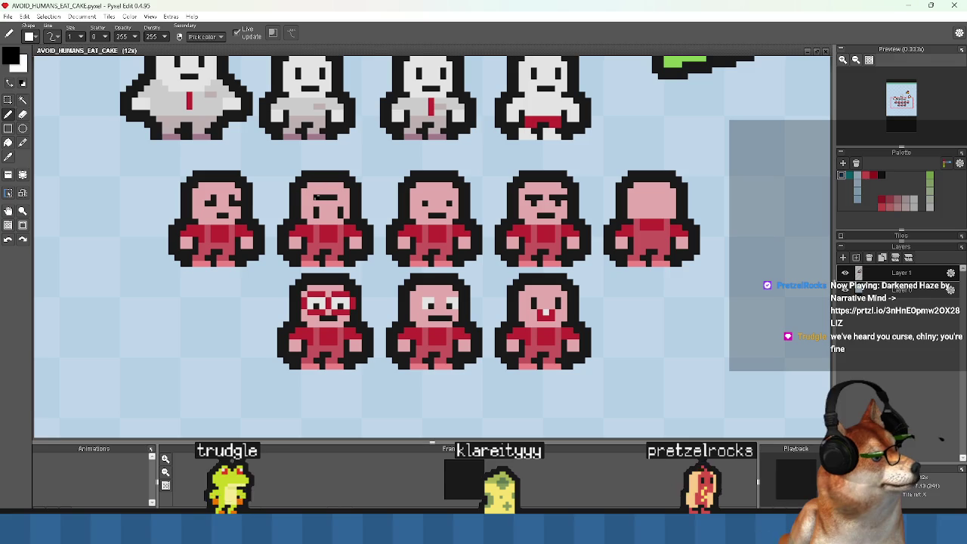
left_click(8, 99)
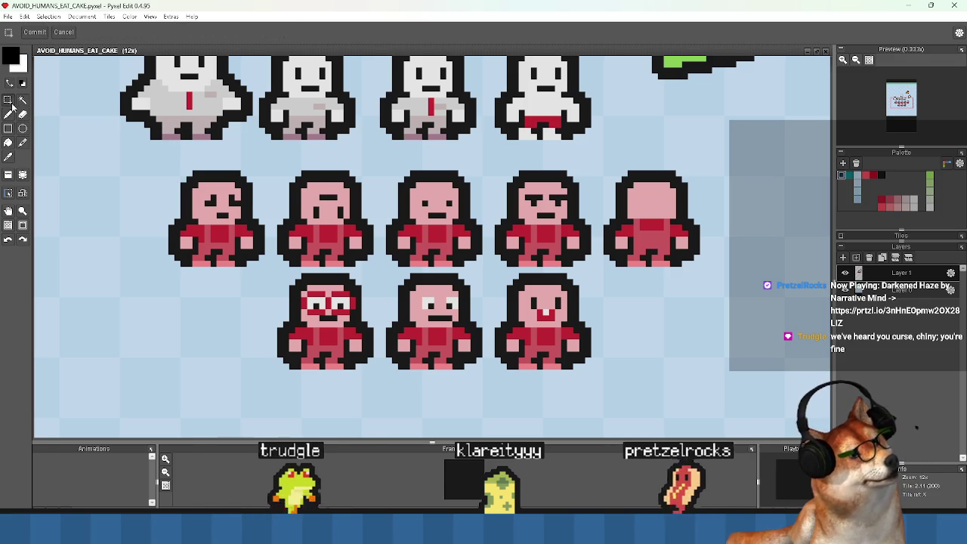
left_click_drag(168, 171, 266, 267)
left_click_drag(284, 174, 379, 262)
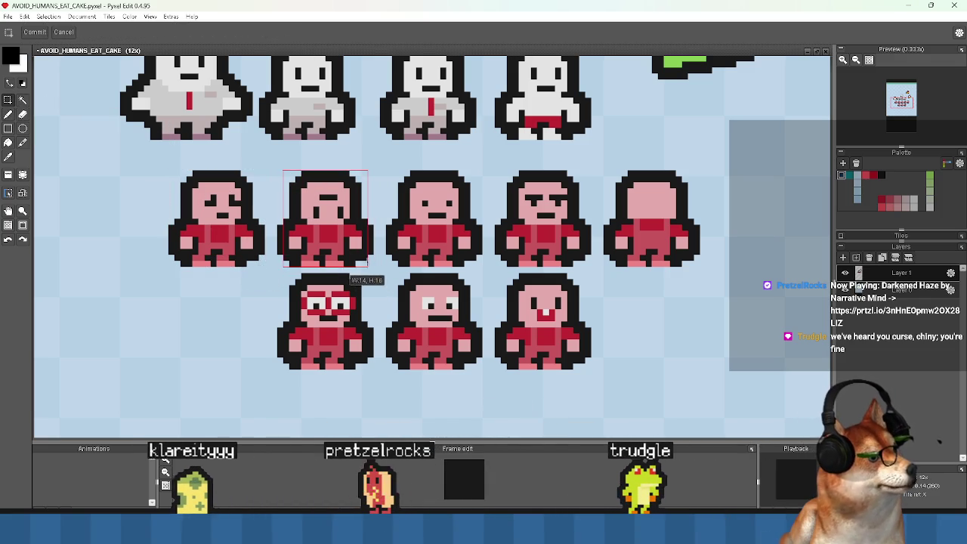
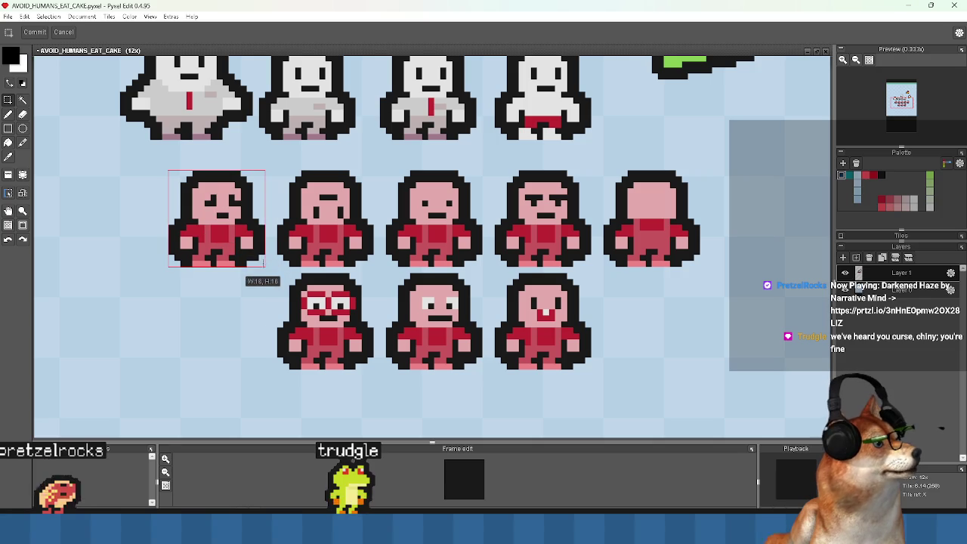
- Select the first red character's face on the sprite sheet and commit the floating selection
left_click_drag(265, 267, 265, 267)
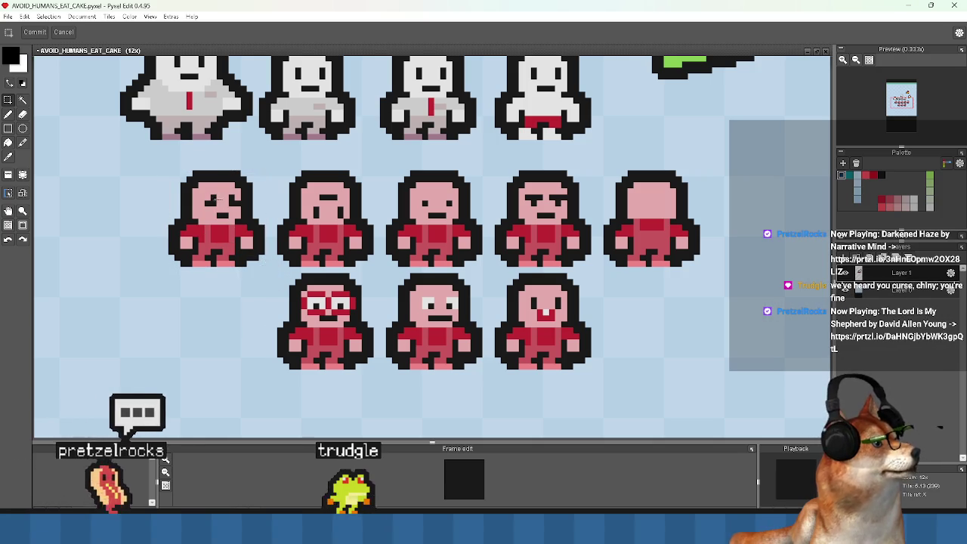
left_click(211, 199)
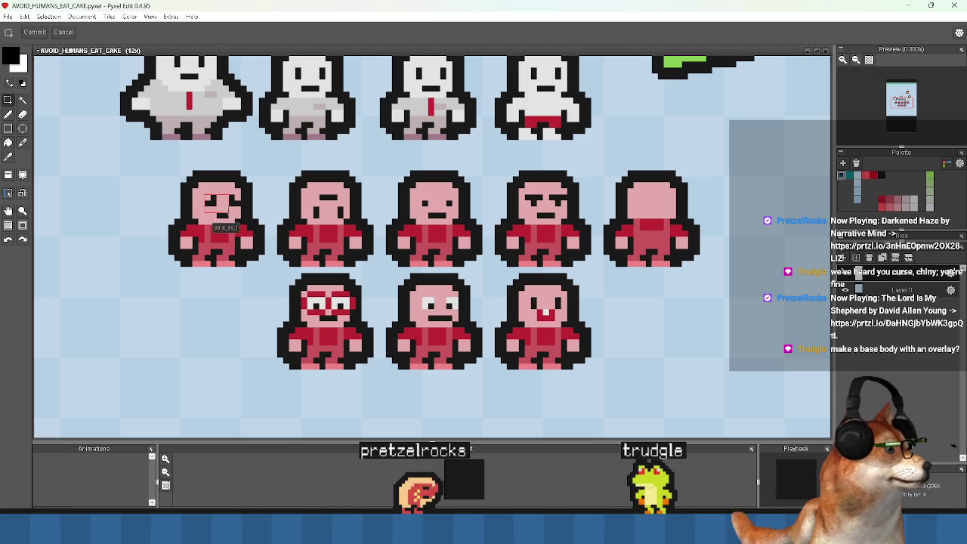
left_click_drag(241, 219, 240, 219)
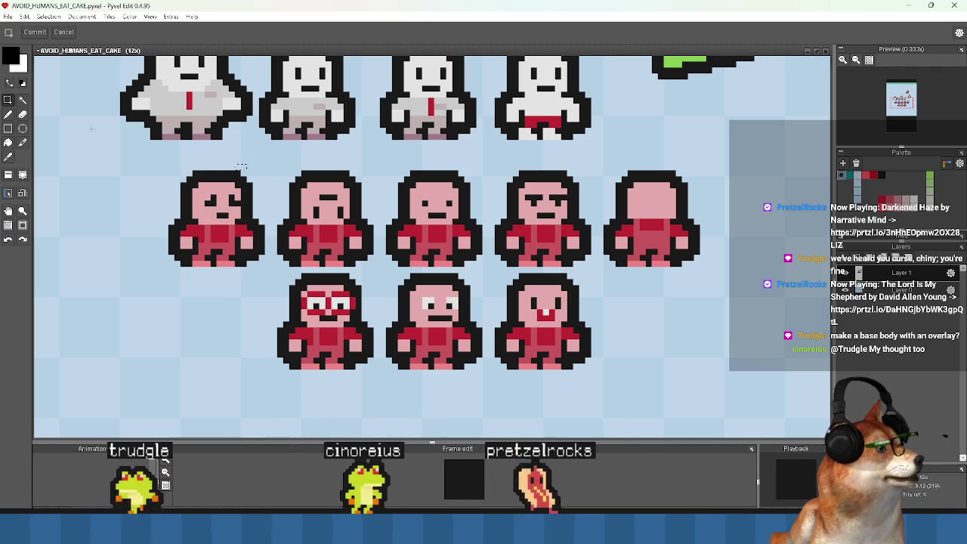
key("Return")
- Zoom out and bring up File > Recent documents
key("minus")
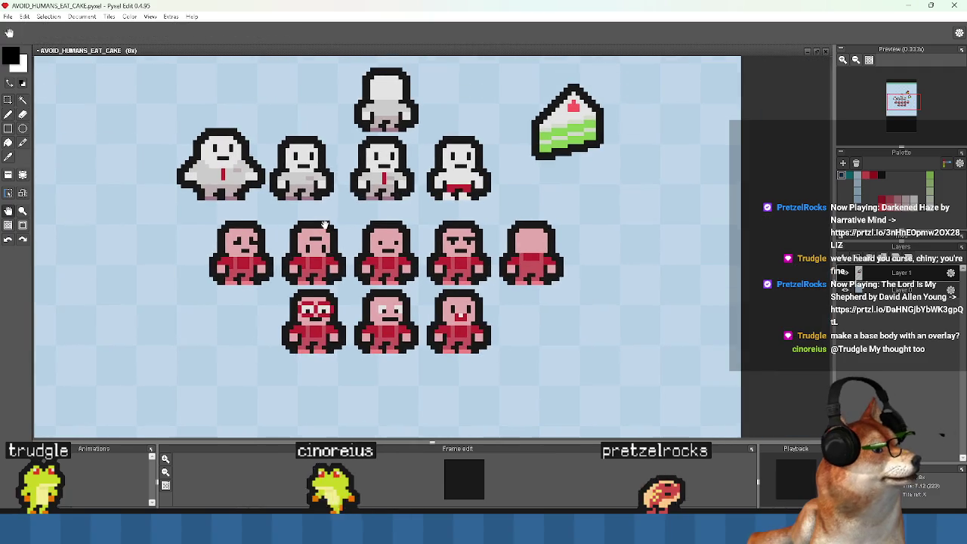
left_click(8, 16)
mouse_move(60, 87)
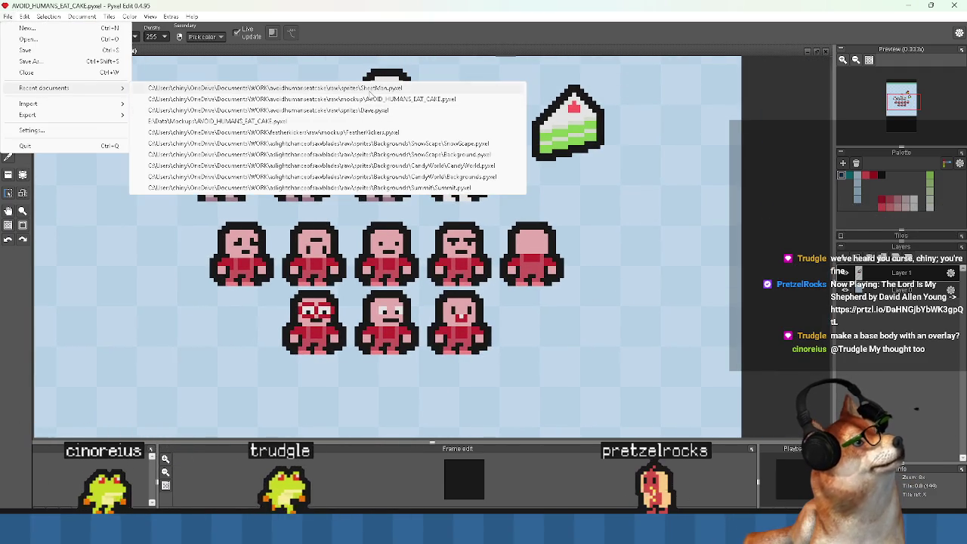
- Open SheetMan.pyxel from the recent documents list
left_click(295, 88)
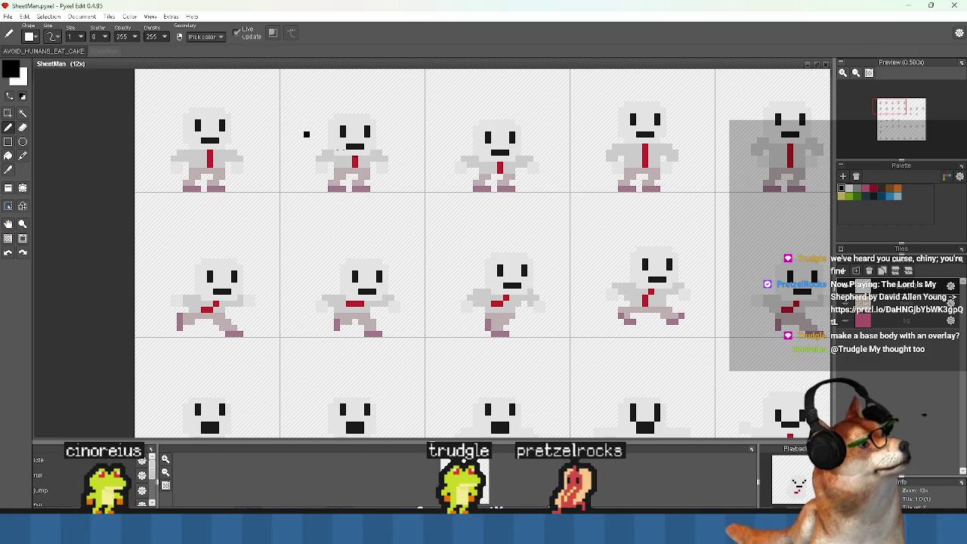
scroll(202, 110, "up", 2)
scroll(202, 110, "up", 2)
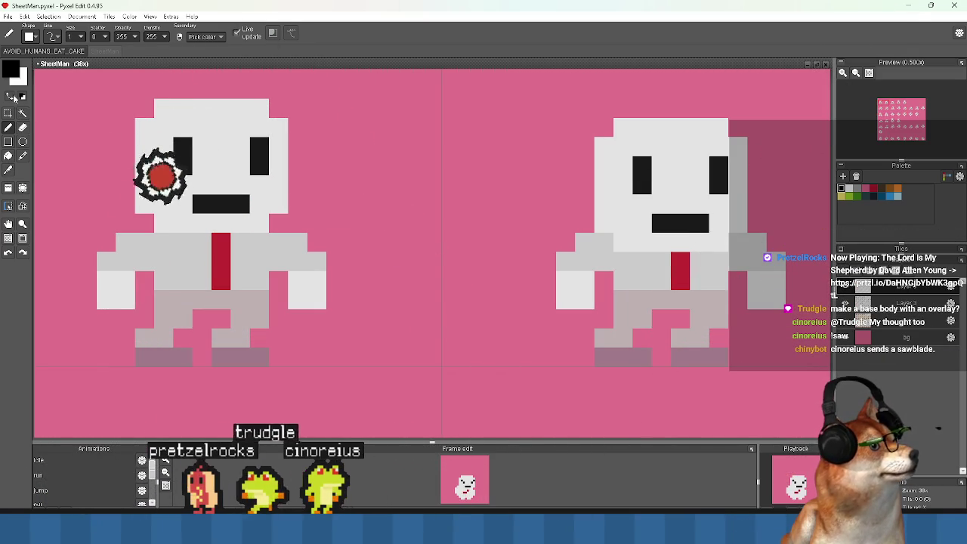
- Set the foreground drawing colour to yellow ffee20
left_click(11, 70)
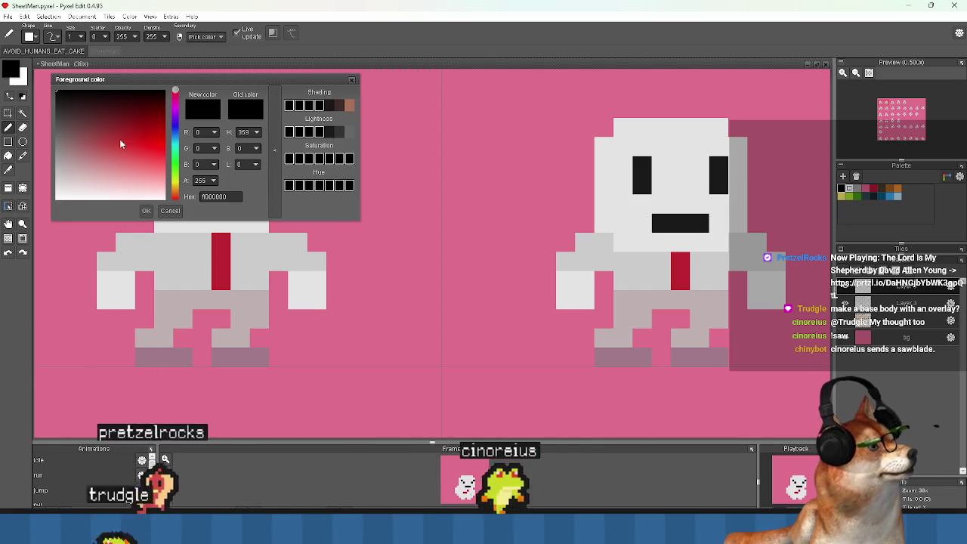
left_click(164, 151)
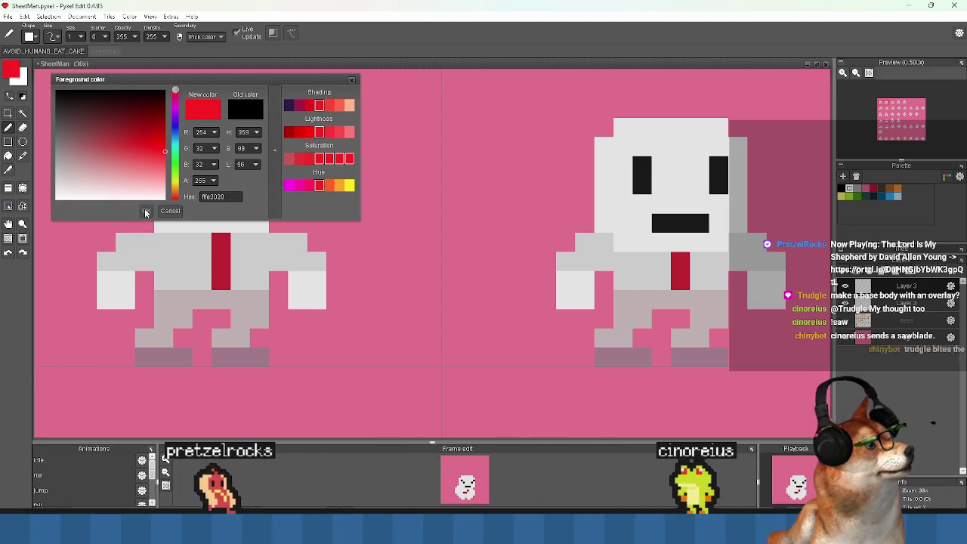
left_click(349, 185)
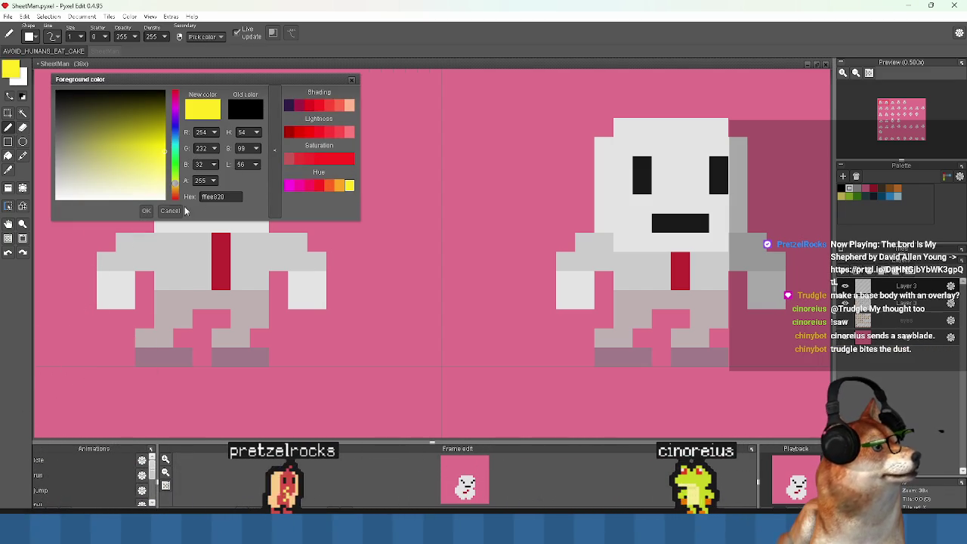
left_click(144, 211)
- Pencil yellow pixels over the figures' left eyes, moving across the sprite frames
left_click(205, 201)
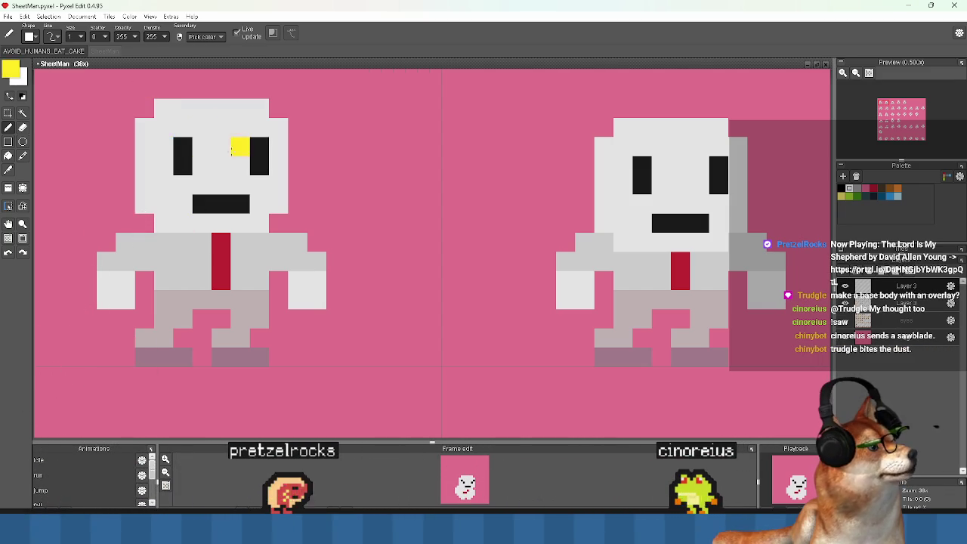
left_click(181, 148)
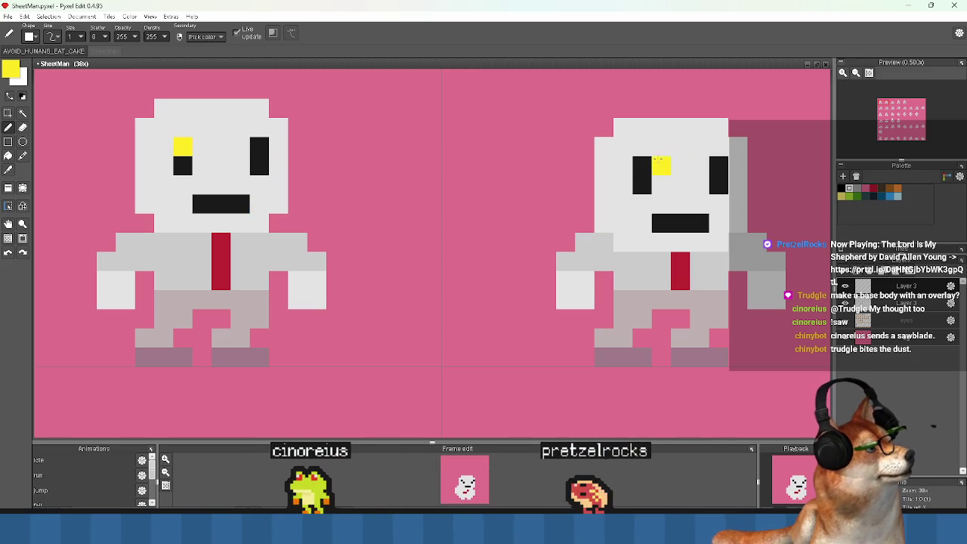
mouse_move(180, 148)
left_mouse_down()
mouse_move(595, 174)
mouse_move(687, 195)
left_mouse_up()
key("space")
scroll(665, 198, "down", 5)
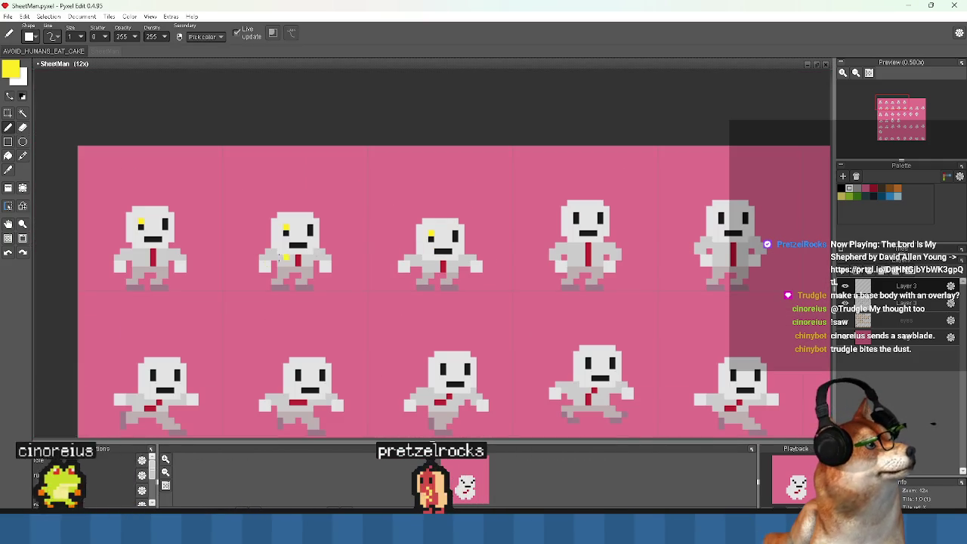
scroll(189, 239, "up", 1)
mouse_move(578, 248)
left_mouse_down()
mouse_move(499, 226)
mouse_move(478, 211)
left_mouse_up()
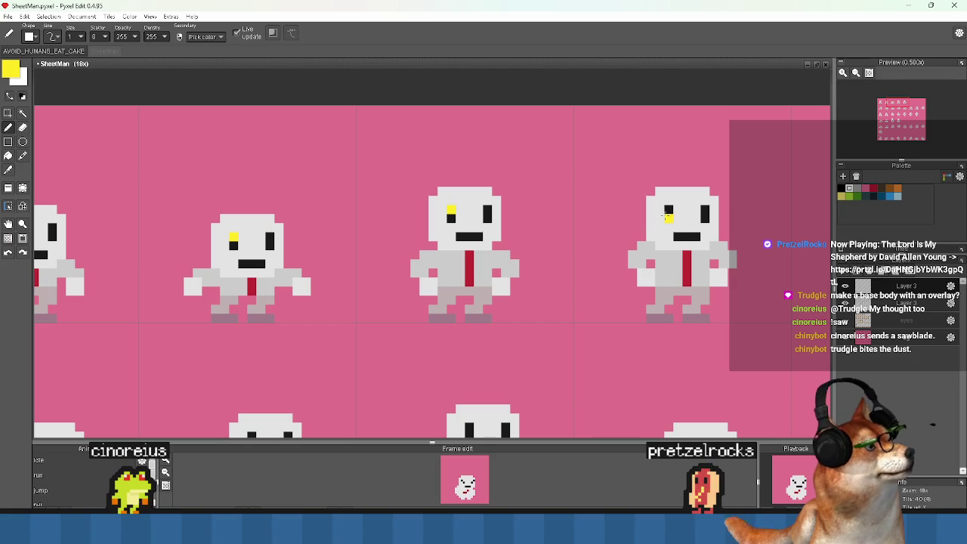
scroll(452, 245, "down", 1)
left_click_drag(283, 282, 461, 282)
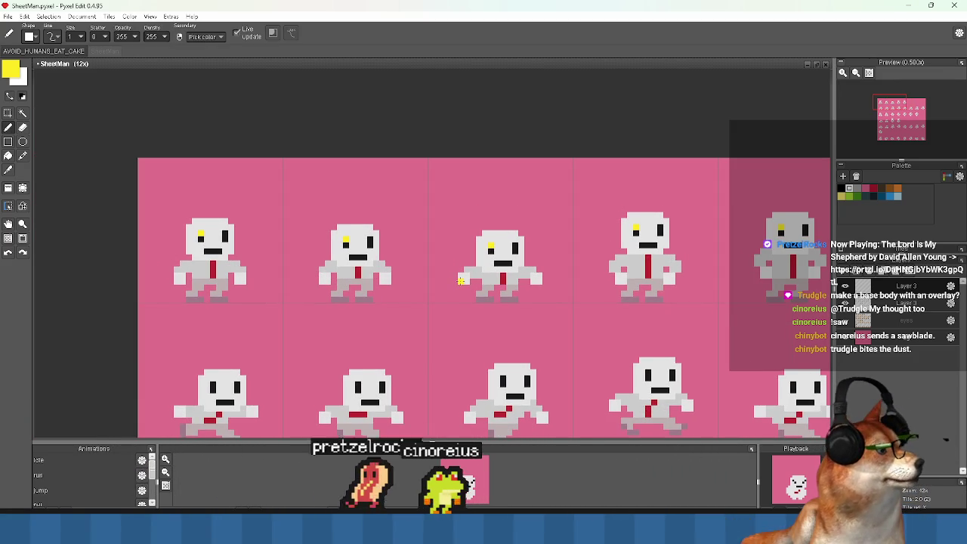
- Pan and zoom over all SheetMan rows, then switch to the AVOID_HUMANS_EAT_CAKE document
scroll(325, 249, "up", 4)
scroll(198, 173, "down", 5)
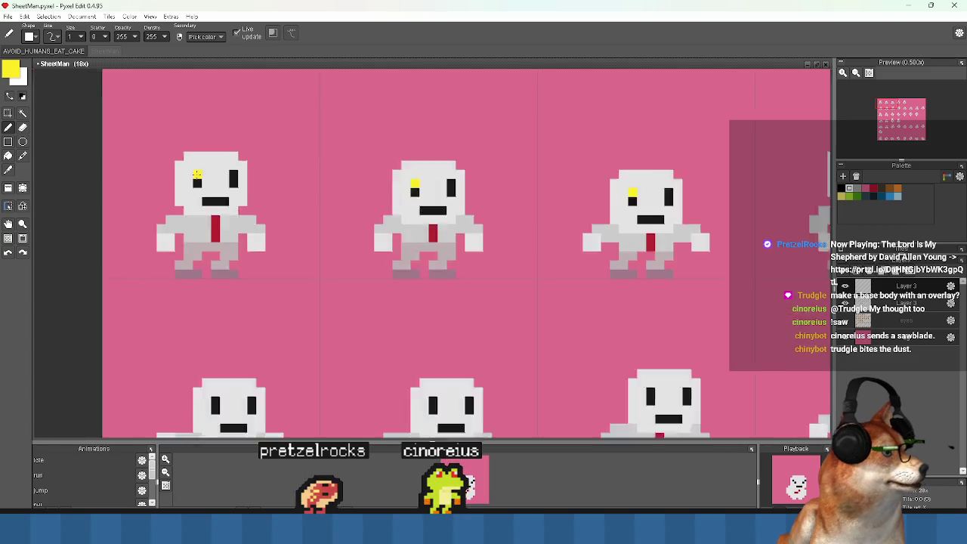
scroll(227, 175, "up", 2)
mouse_move(282, 183)
left_mouse_down()
mouse_move(223, 208)
mouse_move(179, 298)
mouse_move(432, 287)
left_mouse_up()
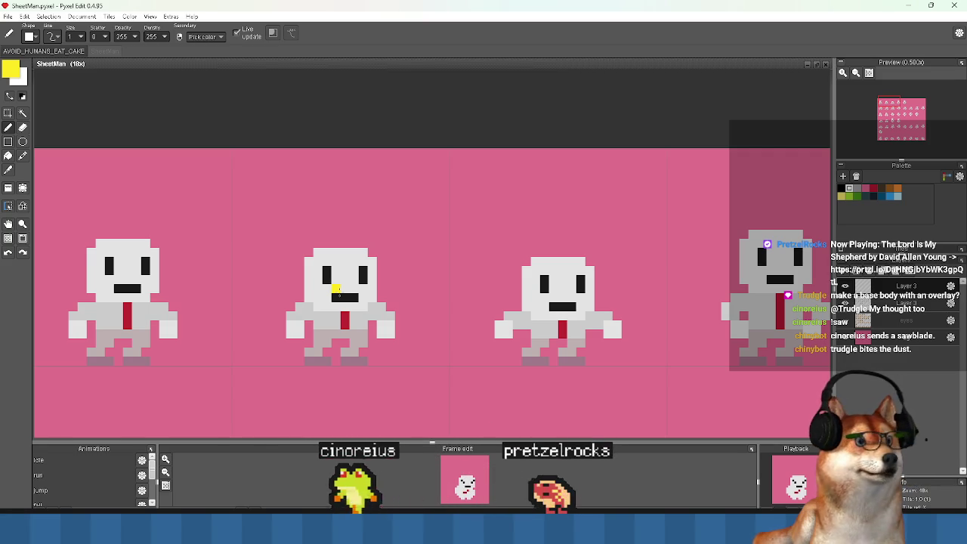
scroll(335, 289, "down", 2)
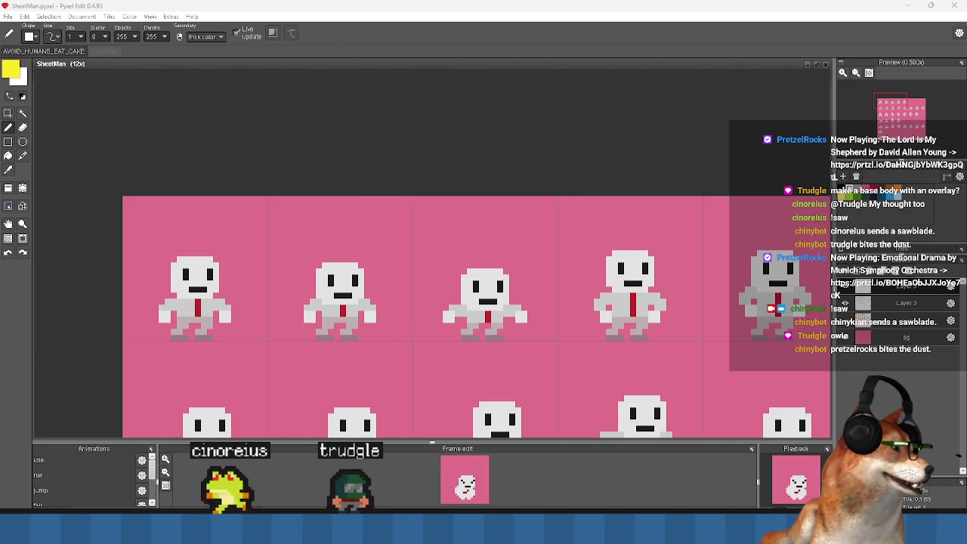
scroll(337, 294, "down", 2)
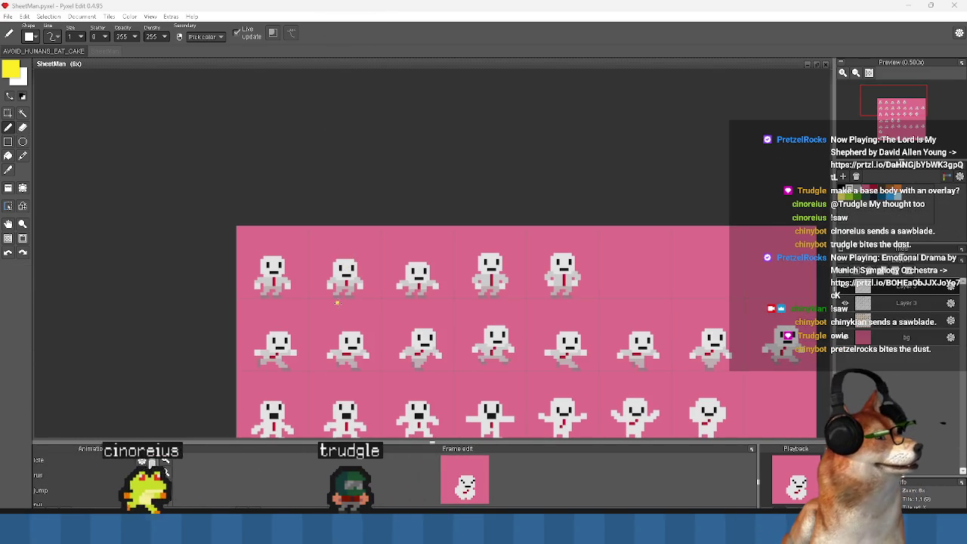
left_click_drag(338, 295, 319, 253)
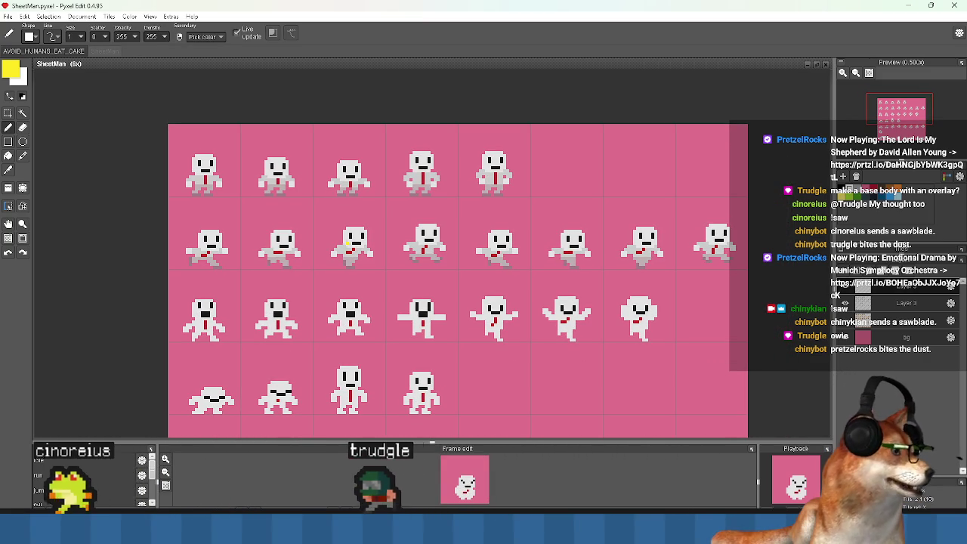
left_click(38, 51)
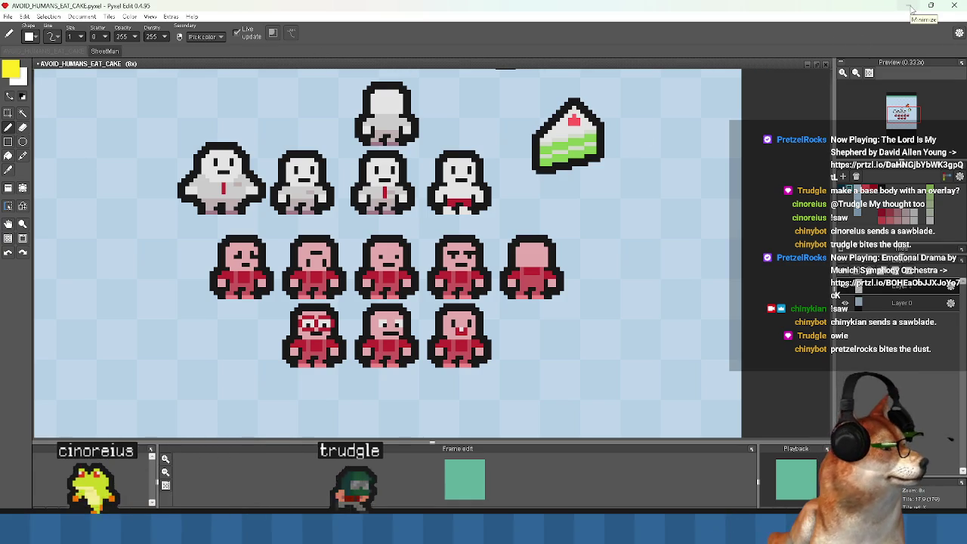
scroll(426, 272, "down", 2)
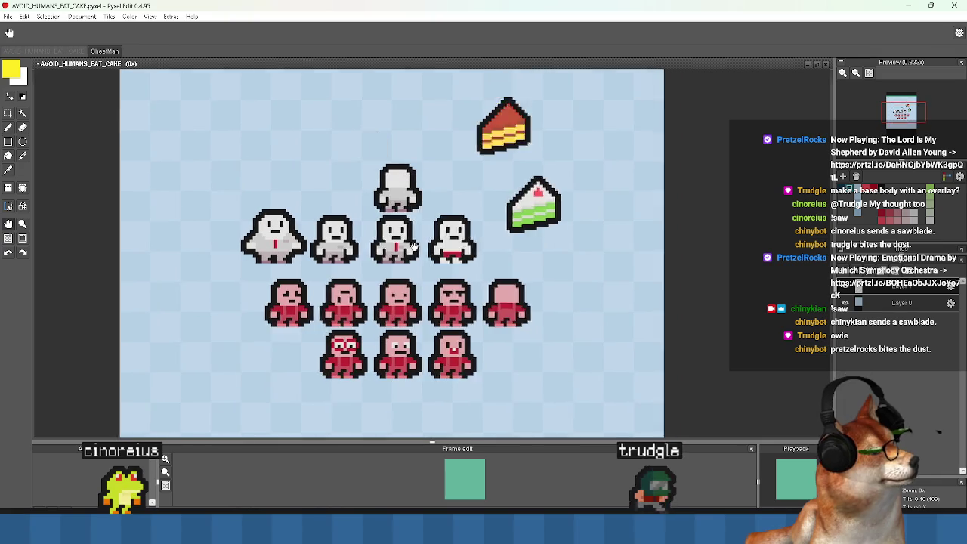
scroll(261, 317, "up", 1)
scroll(256, 306, "up", 1)
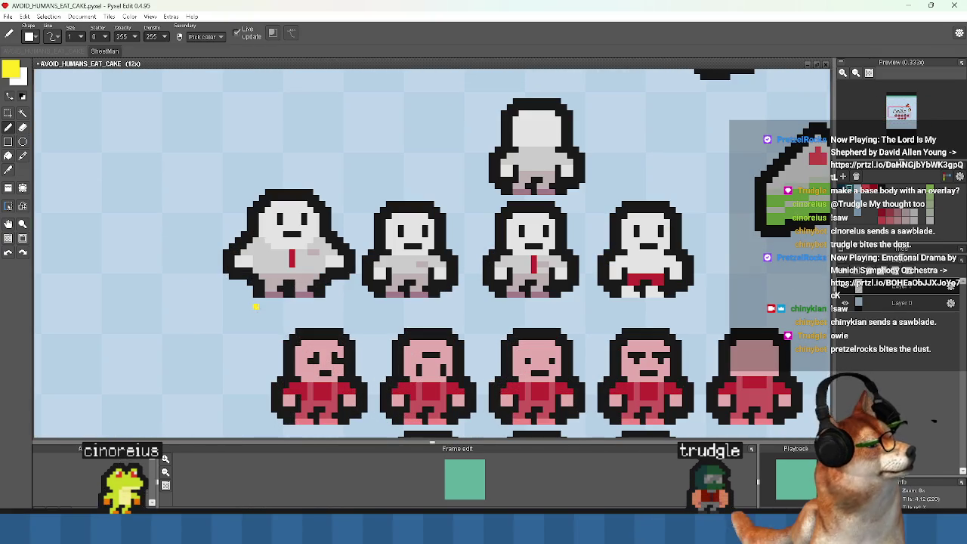
left_click(8, 112)
scroll(663, 192, "down", 1)
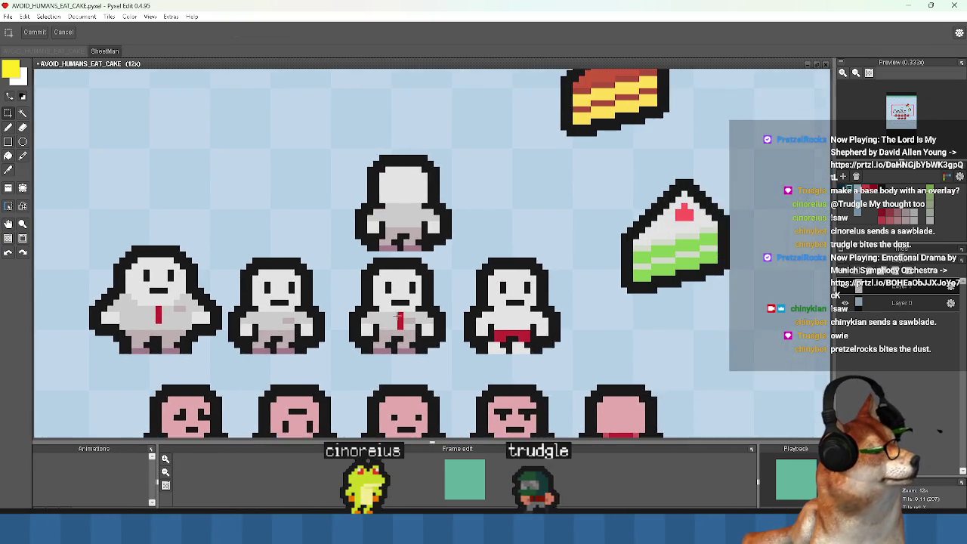
left_click_drag(520, 96, 601, 169)
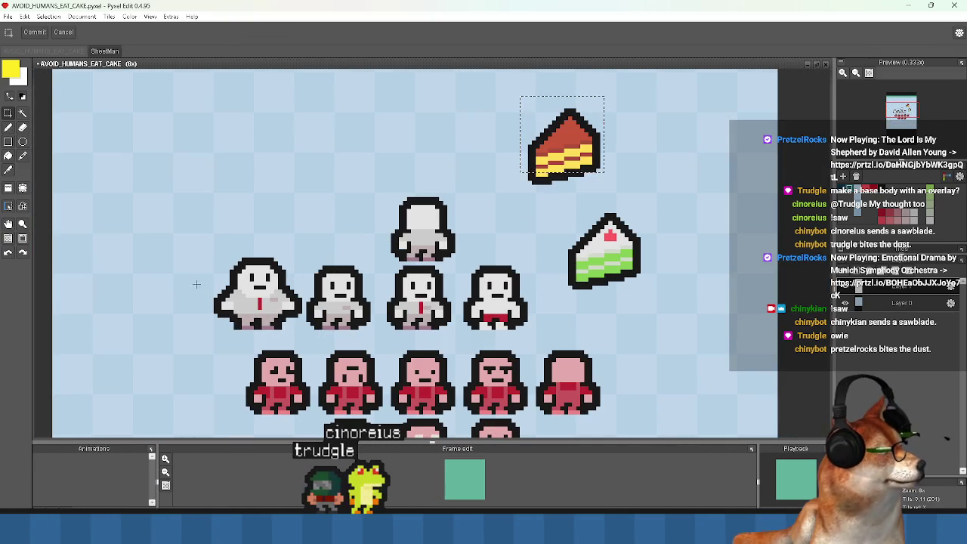
scroll(198, 285, "up", 2)
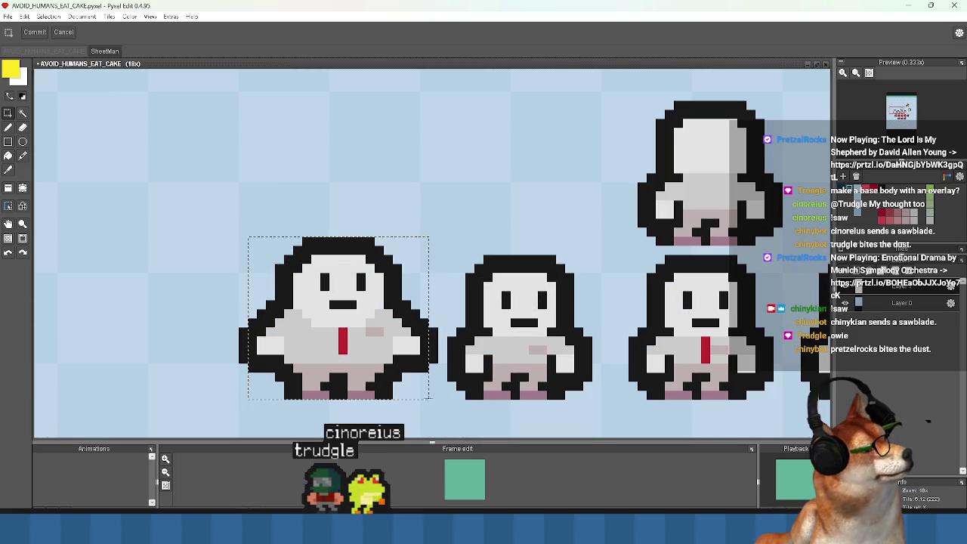
scroll(477, 351, "down", 3)
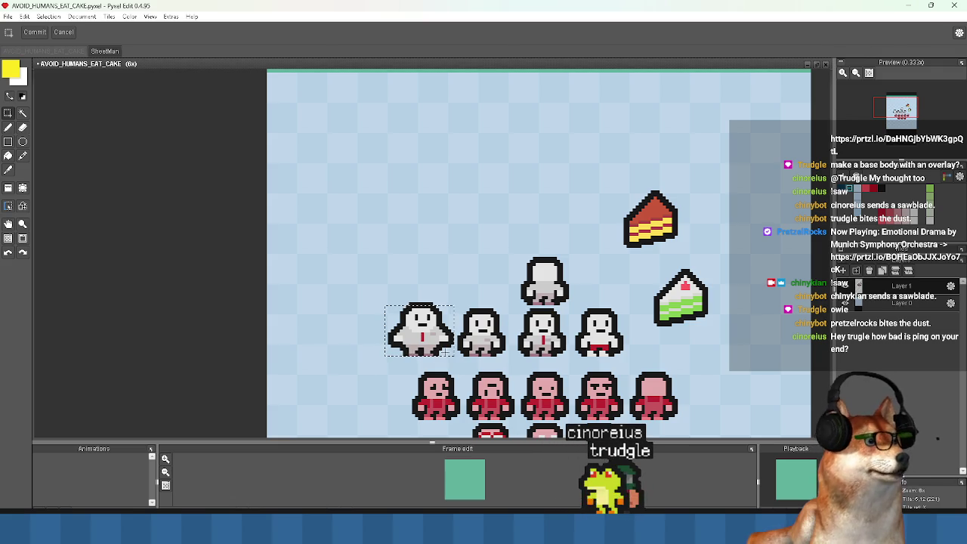
scroll(496, 234, "down", 1)
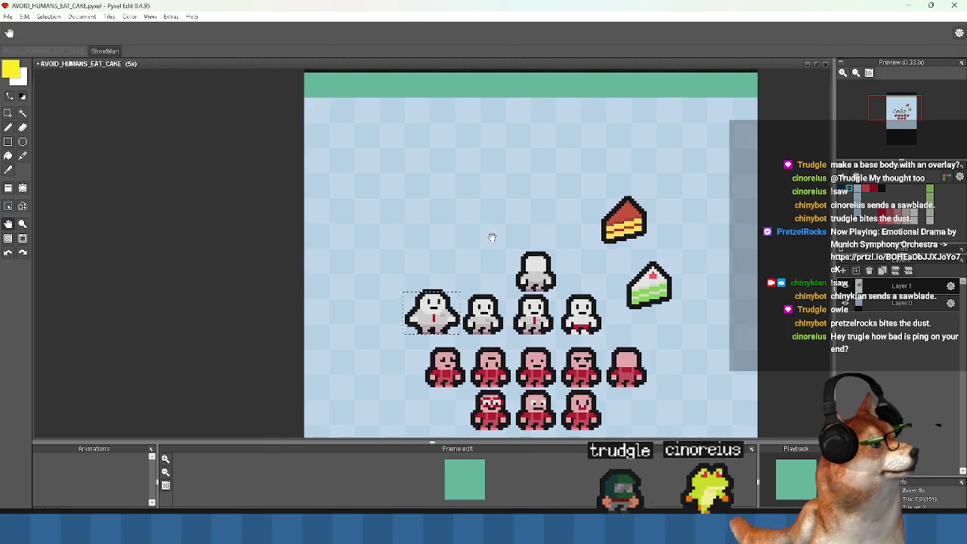
scroll(433, 208, "up", 1)
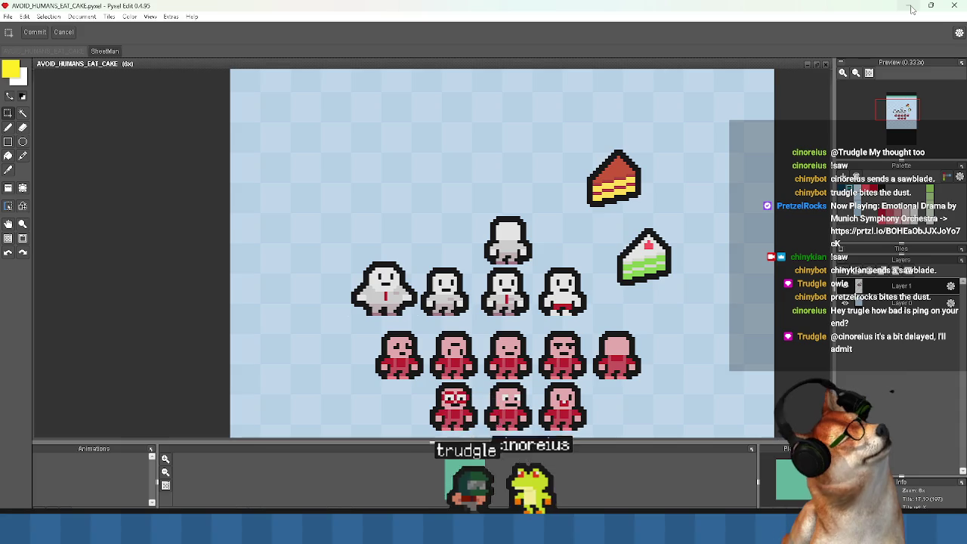
left_click(912, 9)
- Add an mElapsed = 0; member on the line after mFSM in EnemyEntity.gml
left_click(448, 283)
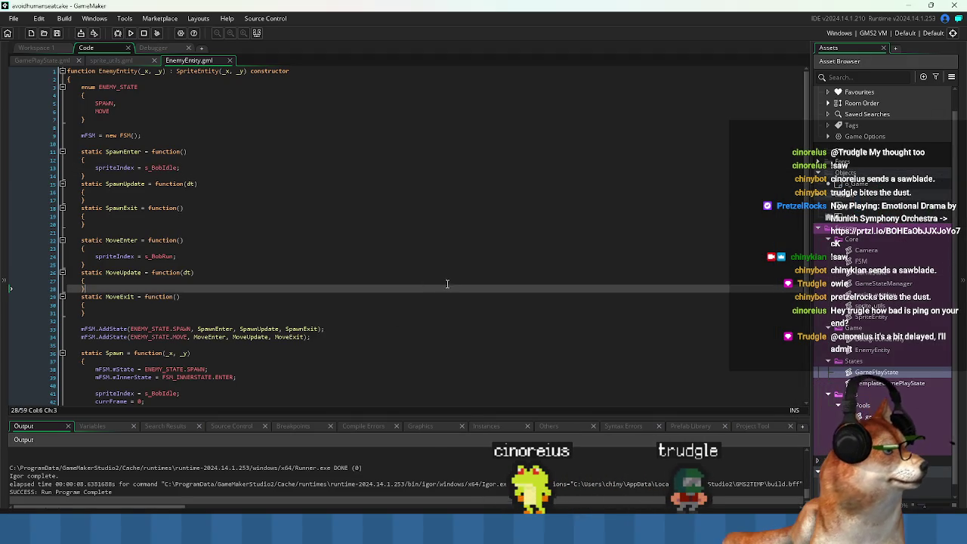
left_click(383, 306)
left_click(361, 321)
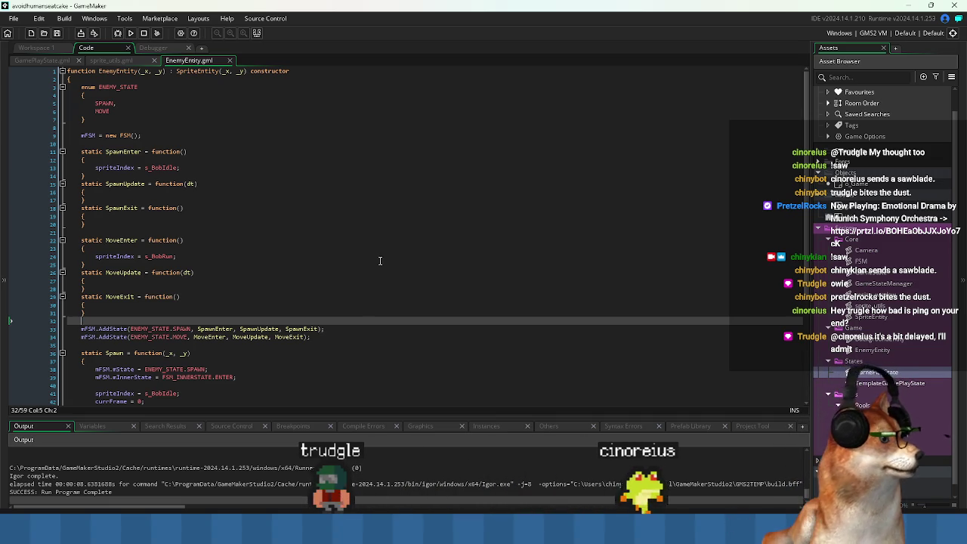
scroll(377, 268, "down", 3)
scroll(306, 325, "down", 2)
scroll(301, 338, "up", 5)
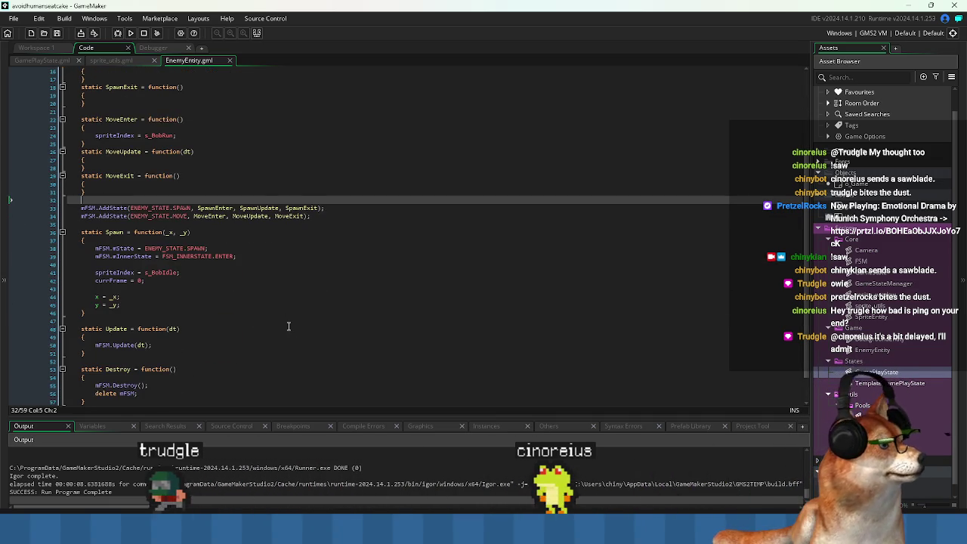
left_click(244, 128)
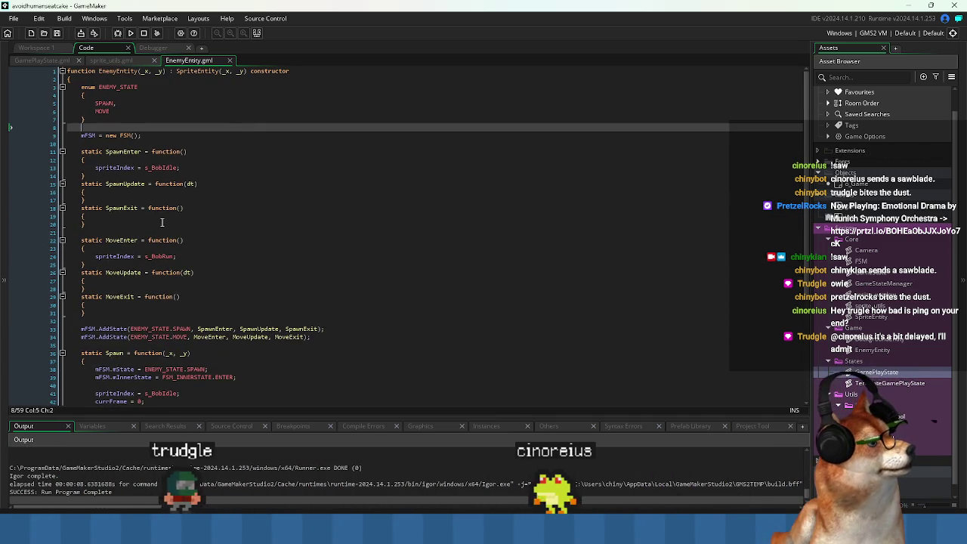
left_click(222, 174)
left_click(257, 232)
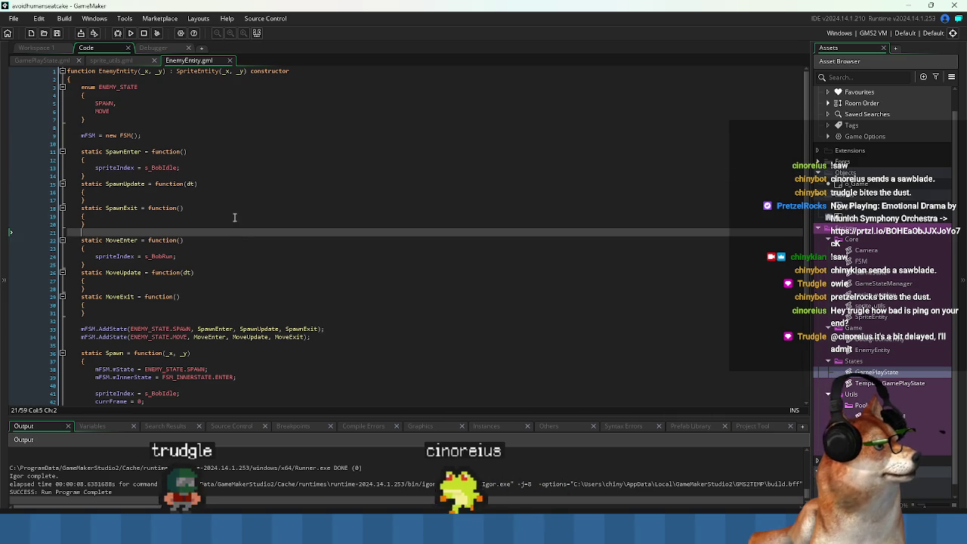
left_click(242, 216)
left_click(239, 191)
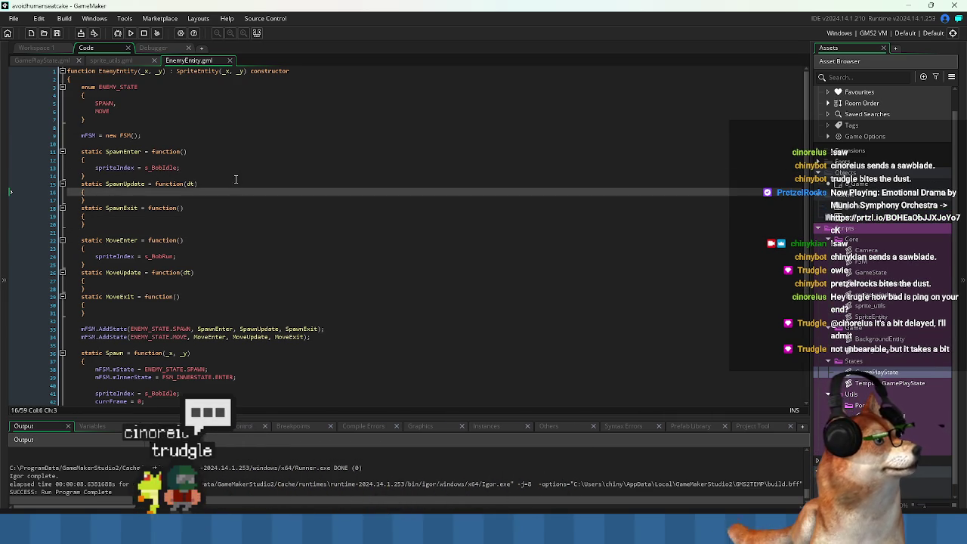
left_click(232, 171)
left_click(224, 141)
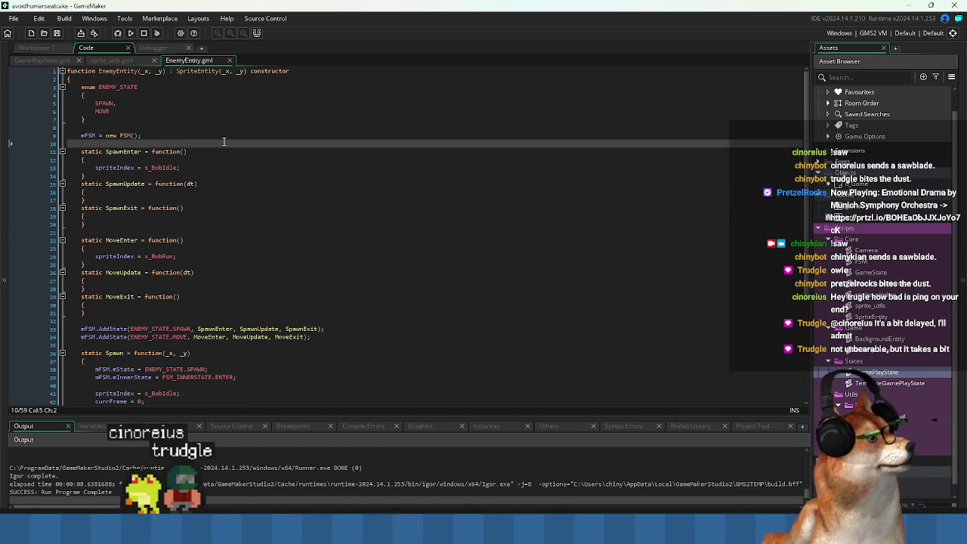
key("Return")
key("Up")
type("mE")
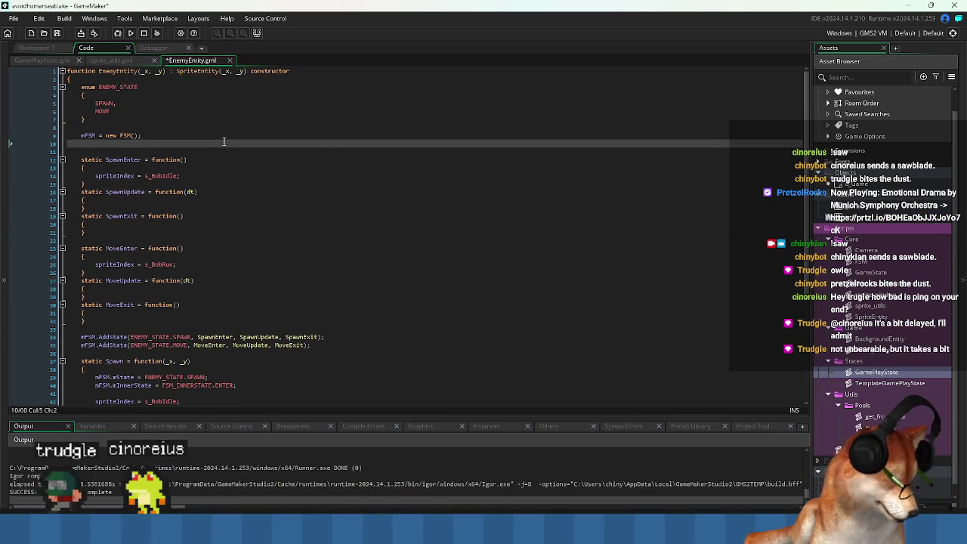
type("lapsed = 0;")
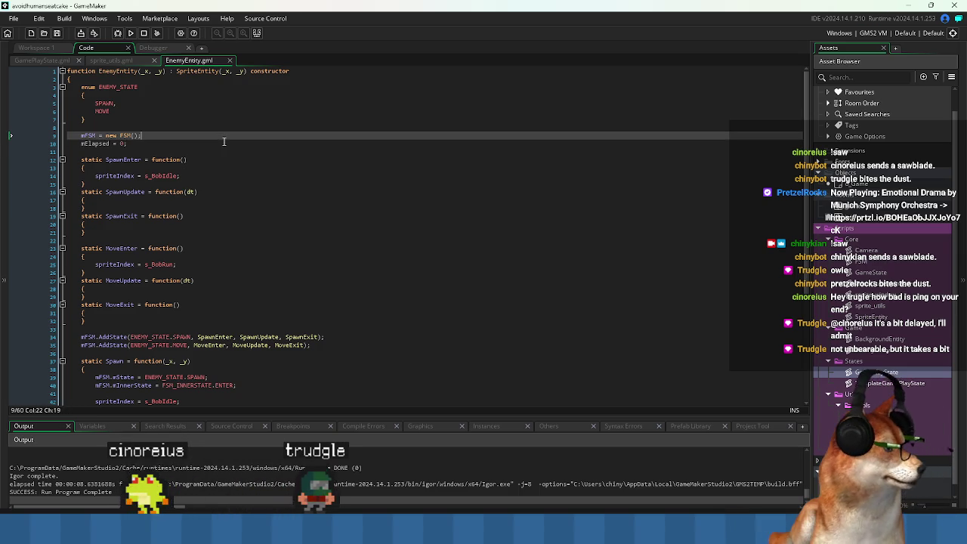
- Reset mElapsed to 0 in SpawnEnter and open a blank line in SpawnUpdate
triple_click(223, 141)
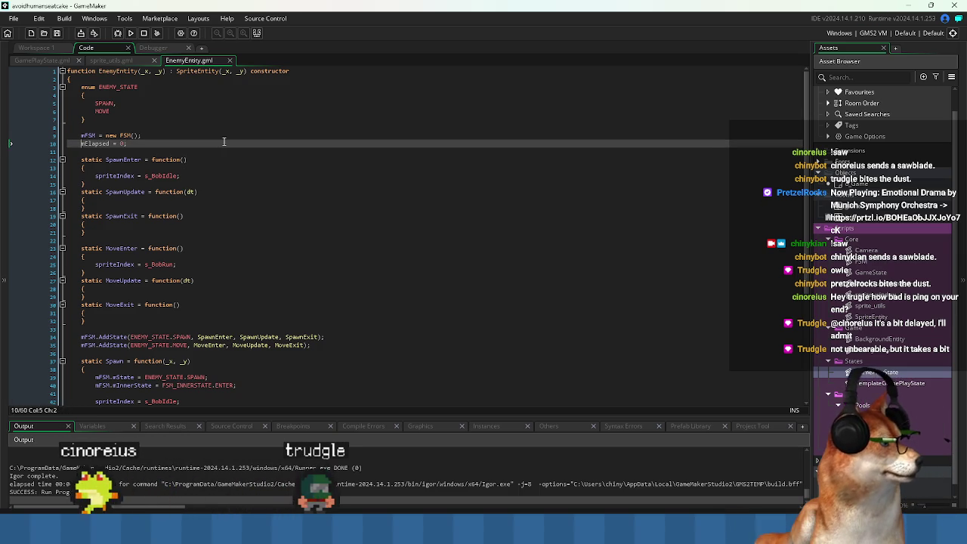
key("Down")
key("Down")
key("Down")
key("End")
key("Return")
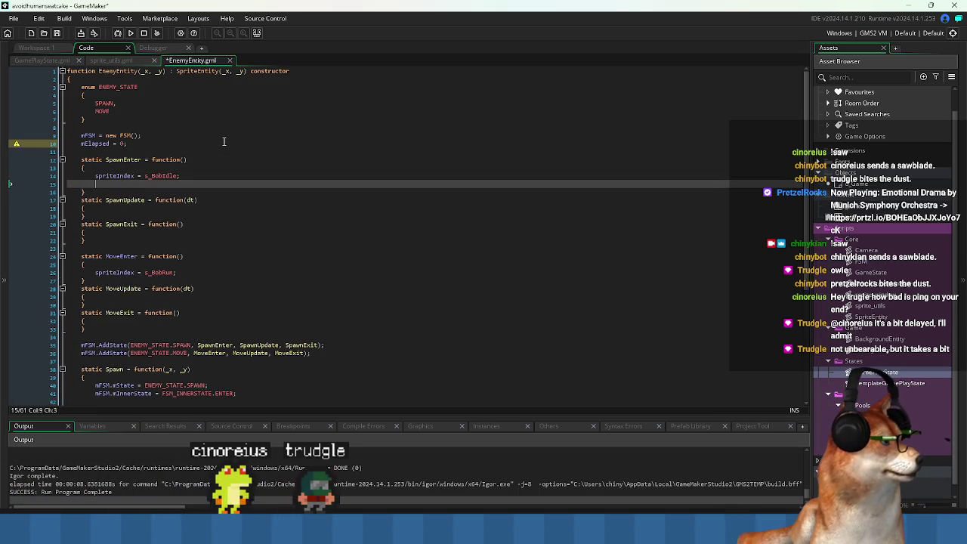
key("Down")
key("Down")
key("Down")
key("End")
key("Return")
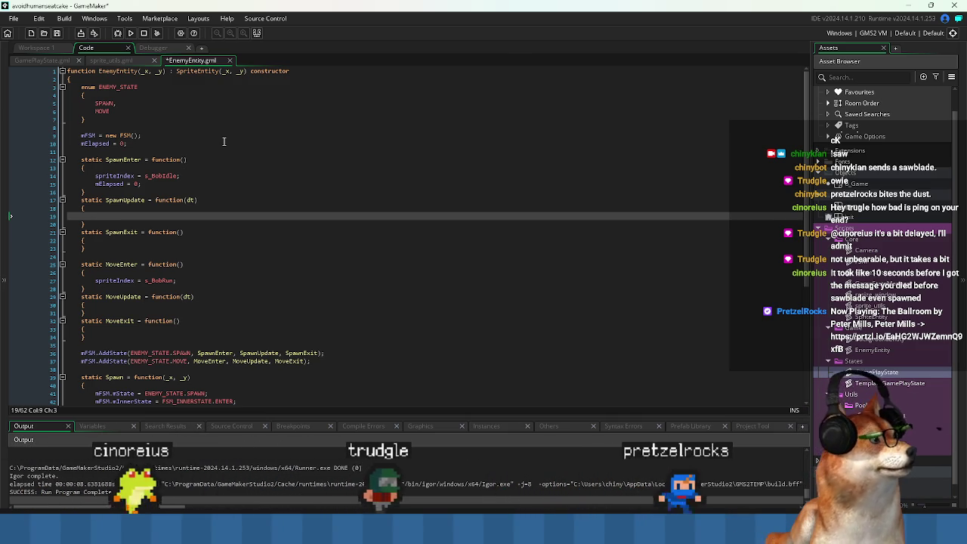
- Add mElapsed += dt; to SpawnUpdate
key("Up")
key("Up")
key("Up")
key("Down")
key("Down")
key("Down")
key("Down")
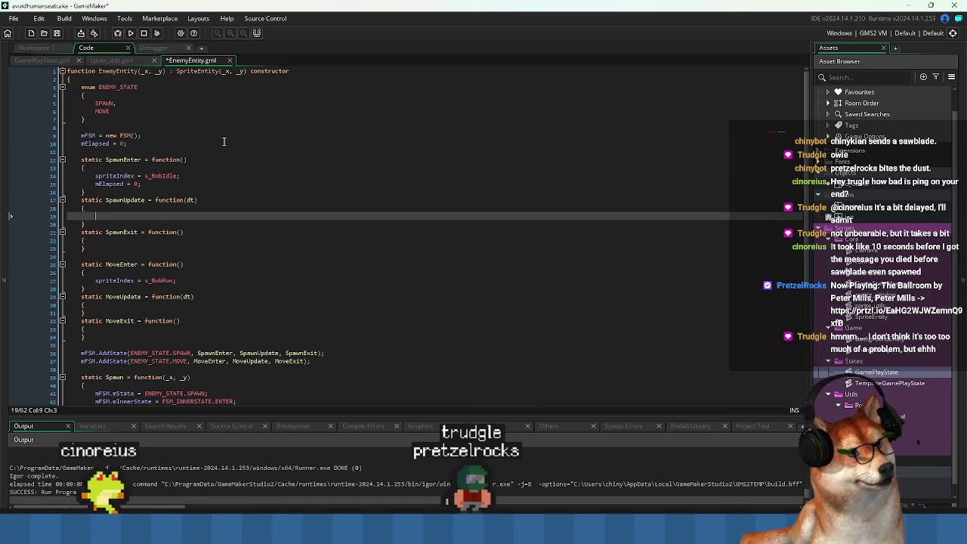
key("Up")
key("Up")
key("Up")
key("Home")
key("ctrl+shift+Right")
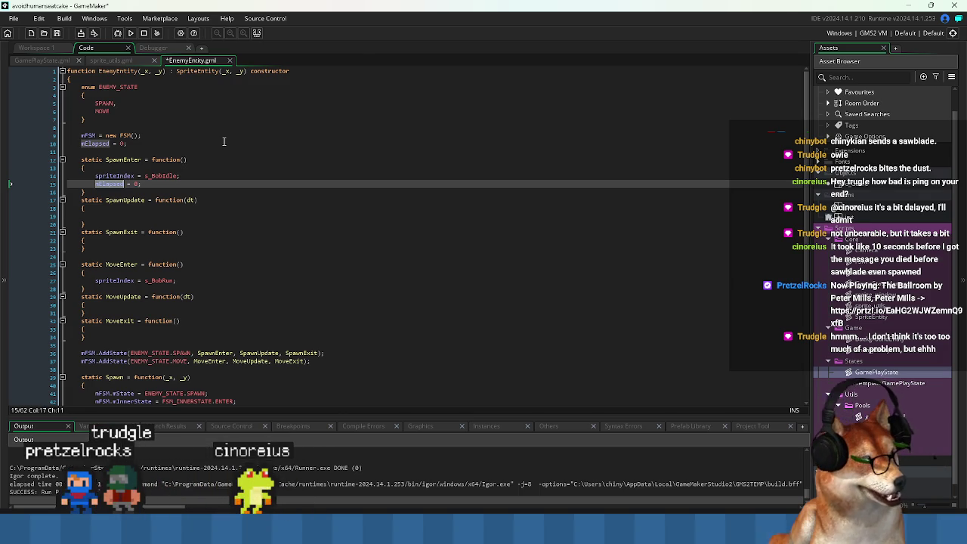
key("Left")
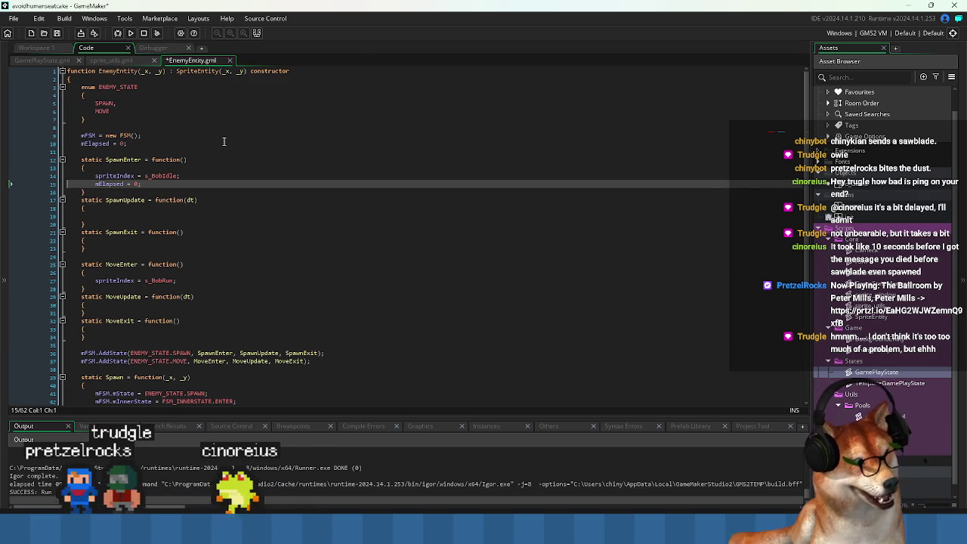
key("Down")
key("Down")
key("Down")
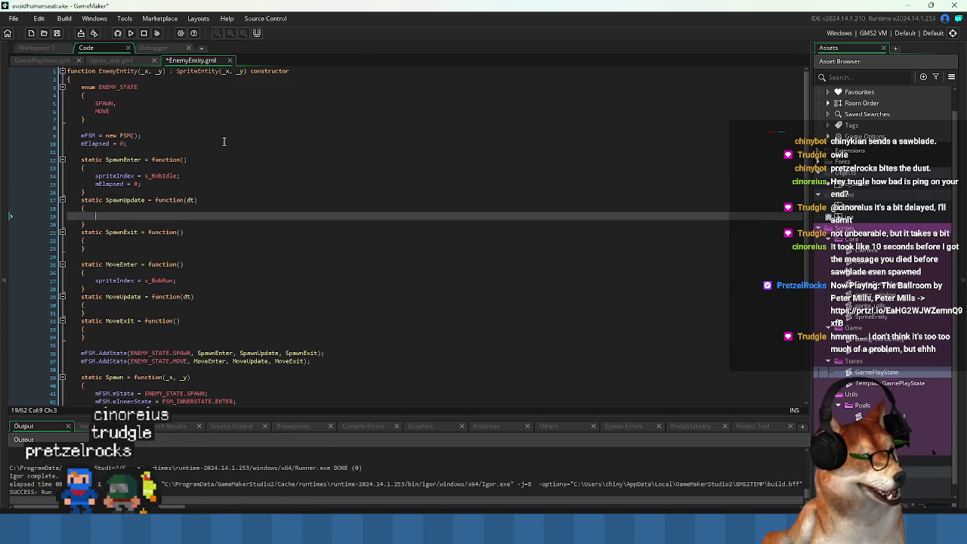
type("mElapsed += ")
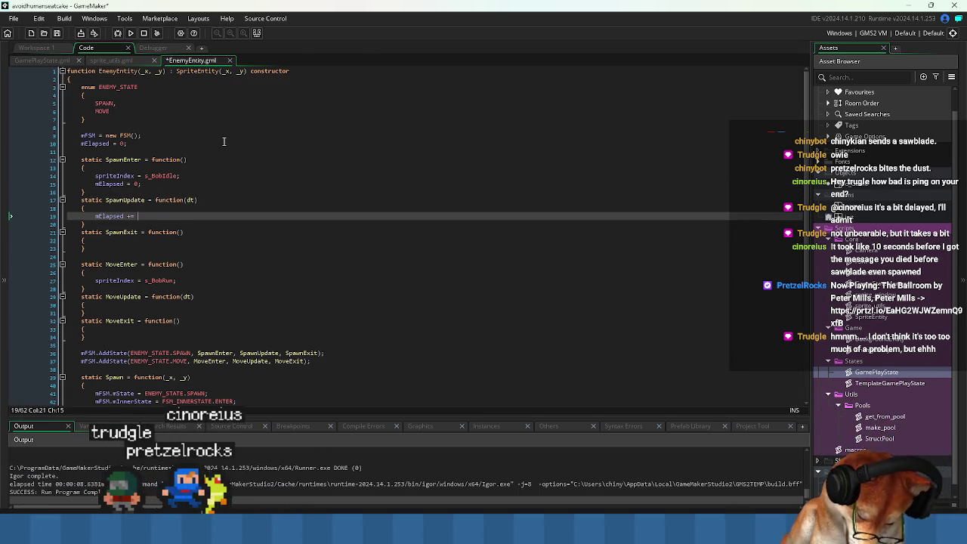
type("dt;")
key("Return")
type("if (")
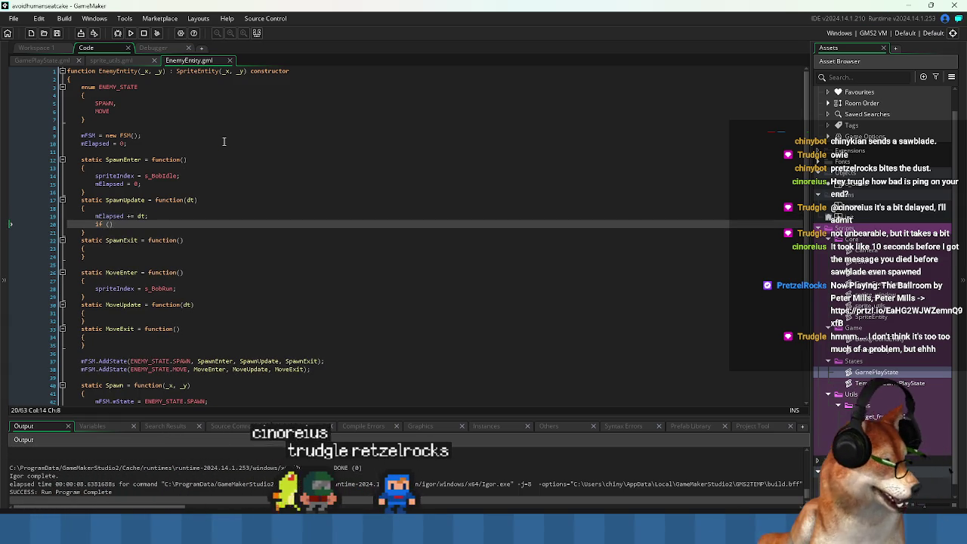
- Add an if (mElapsed >= 1) block with braces and save the script
type("mElapsed")
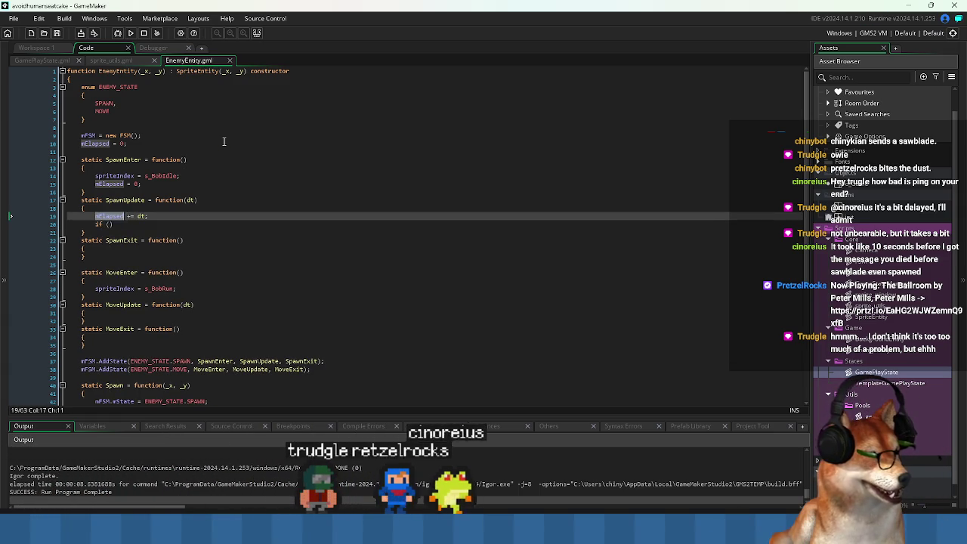
key("End")
key("Return")
type("{")
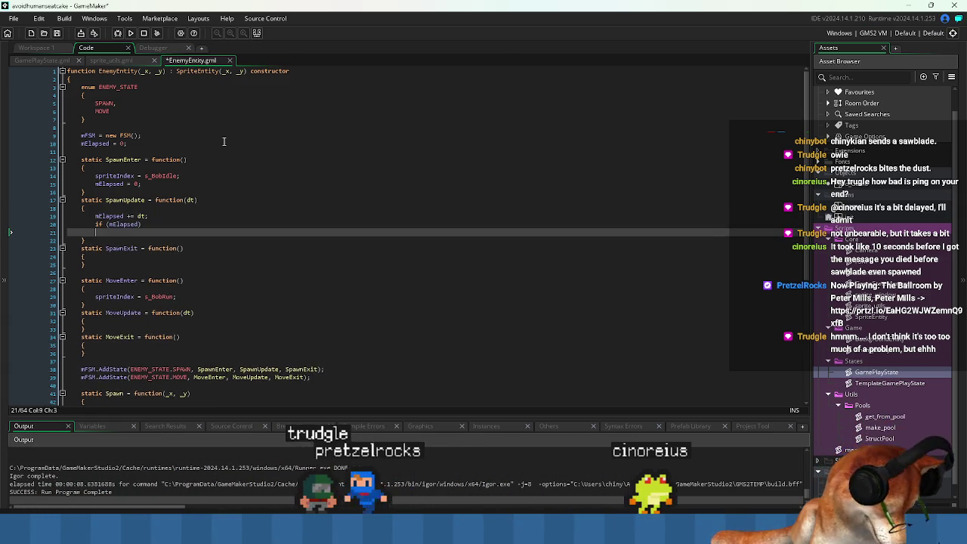
key("Return")
key("Up")
key("Up")
key("End")
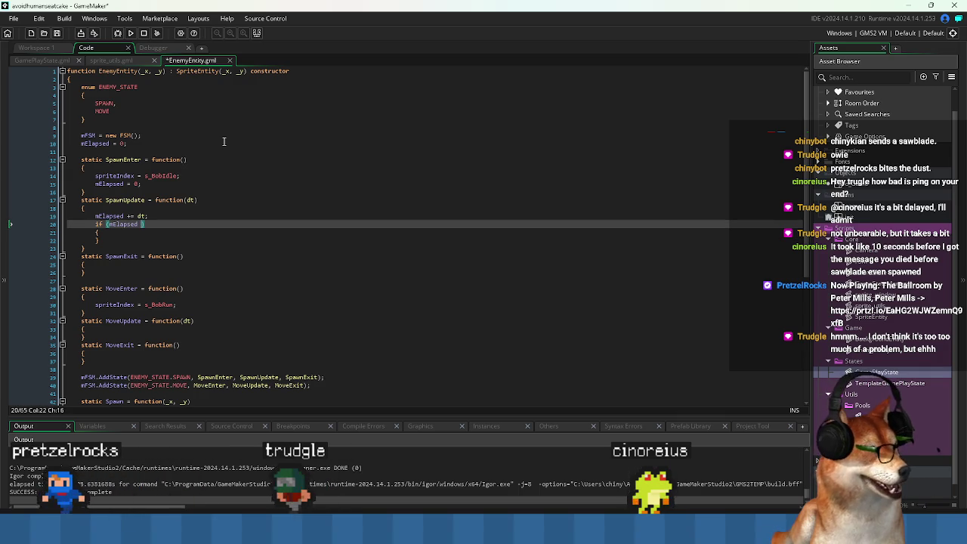
key("BackSpace")
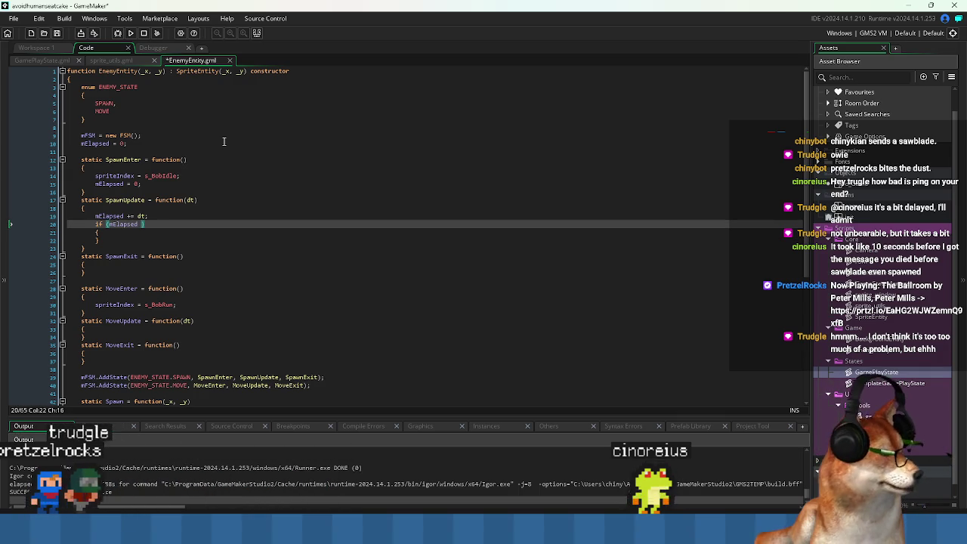
type(">= 1")
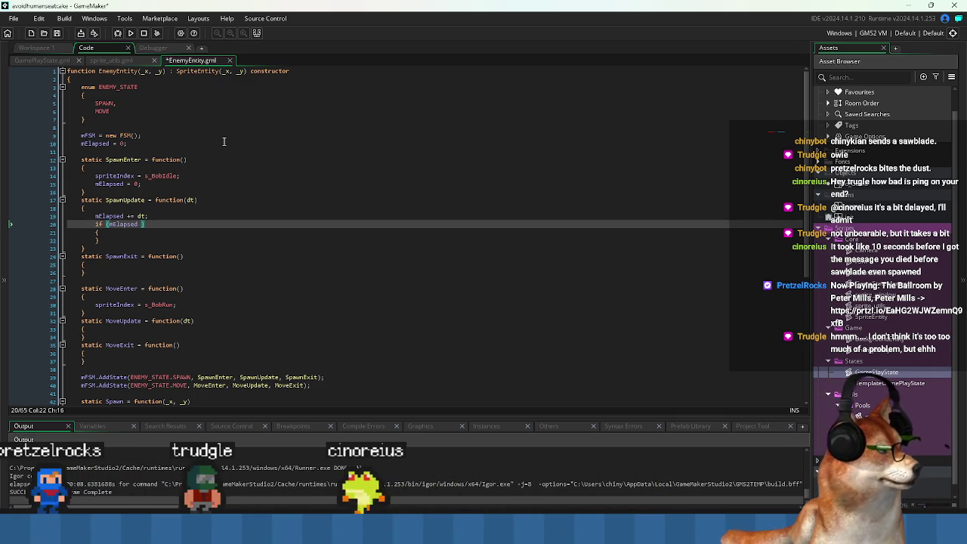
type("0")
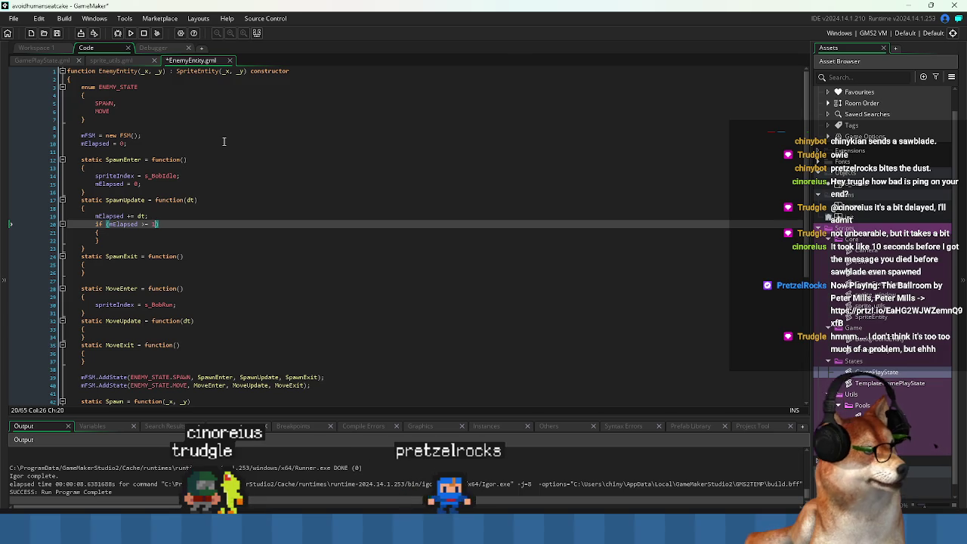
key("ctrl+s")
- Start an mFSM call inside the if block and open the FSM script's definition
key("Up")
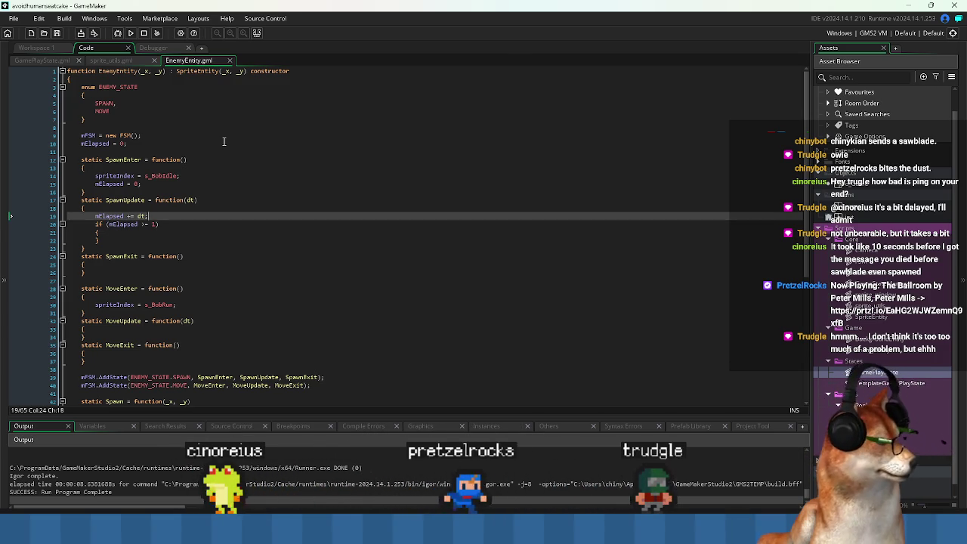
key("Down")
key("Down")
key("Return")
key("Up")
key("Up")
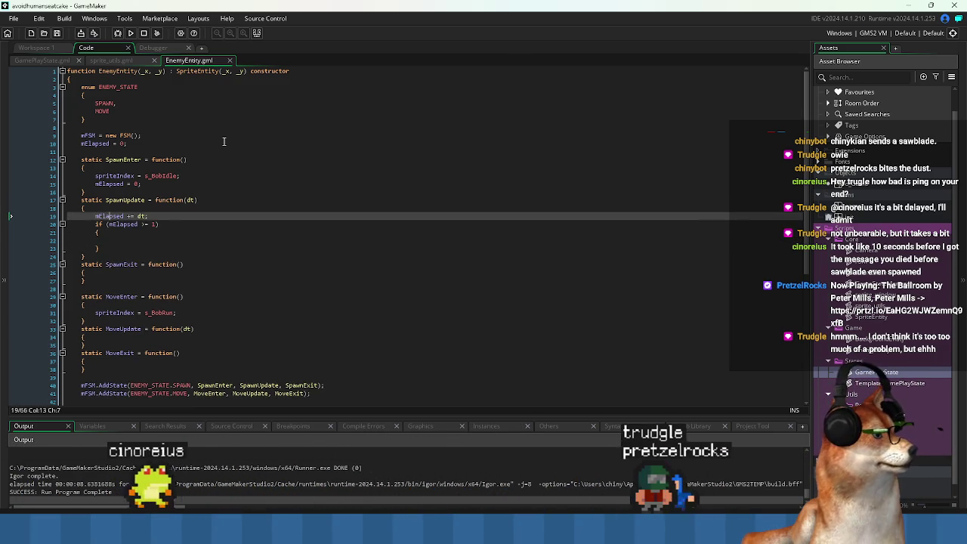
key("Up")
key("Up")
key("Up")
key("Down")
key("Down")
key("Down")
key("Down")
key("Down")
key("Down")
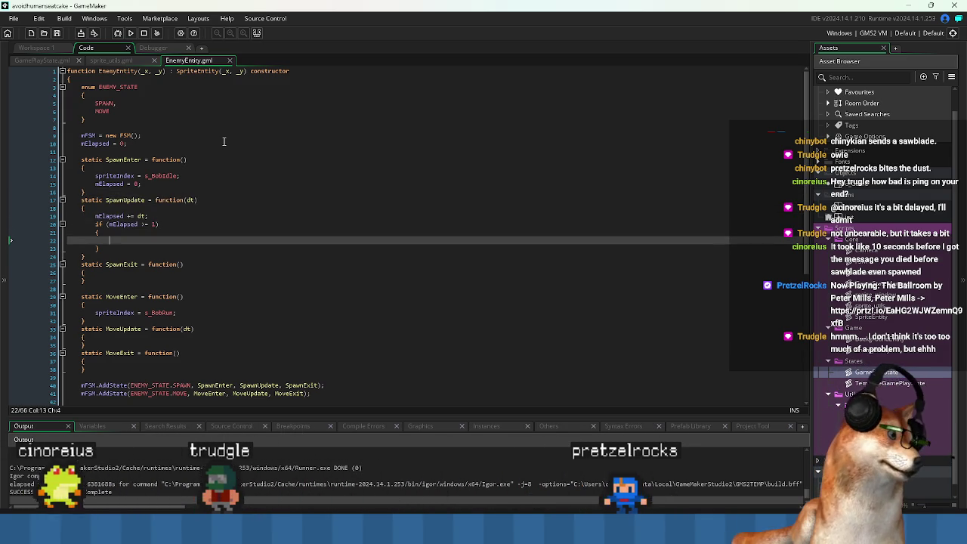
type("mFSM")
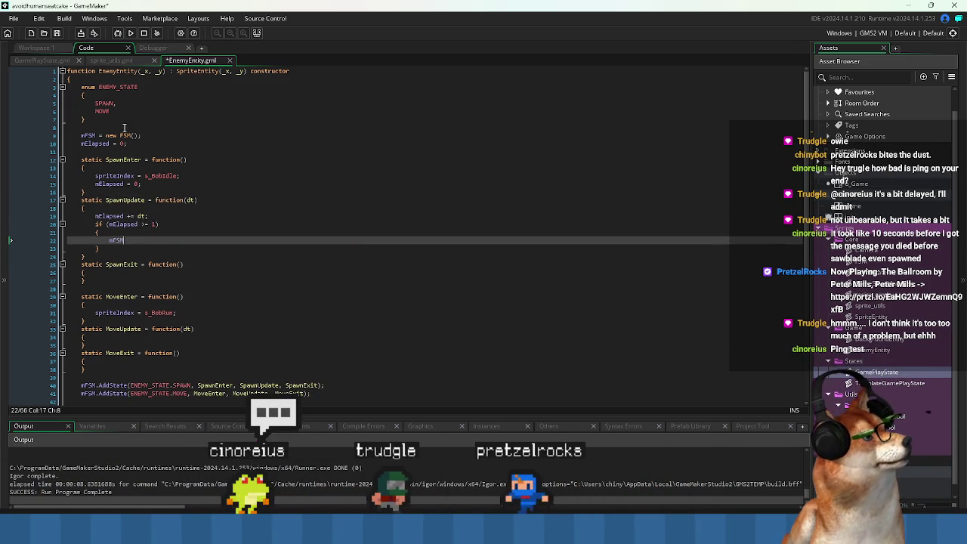
middle_click(125, 135)
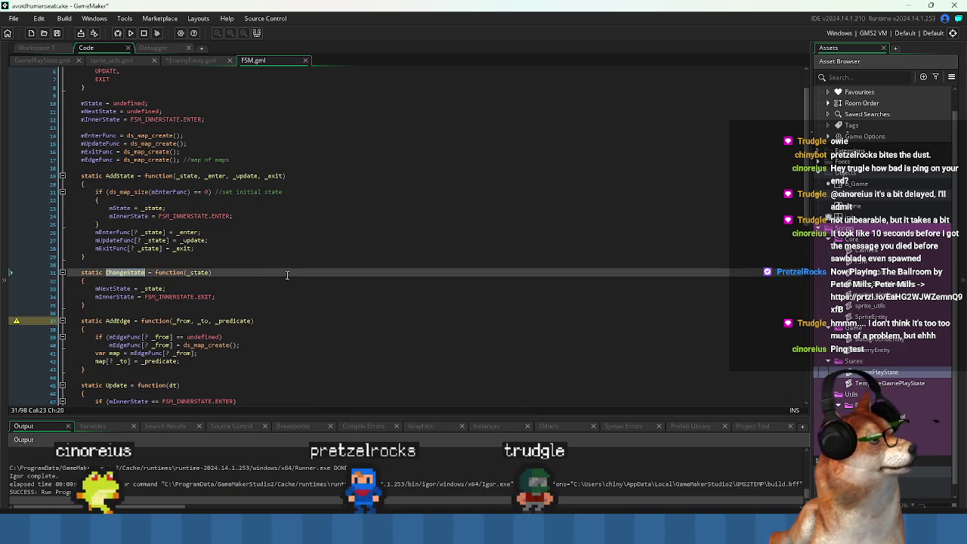
- Check ChangeState in FSM, then write an empty ChangeState(); call in EnemyEntity's if block
key("Down")
key("Down")
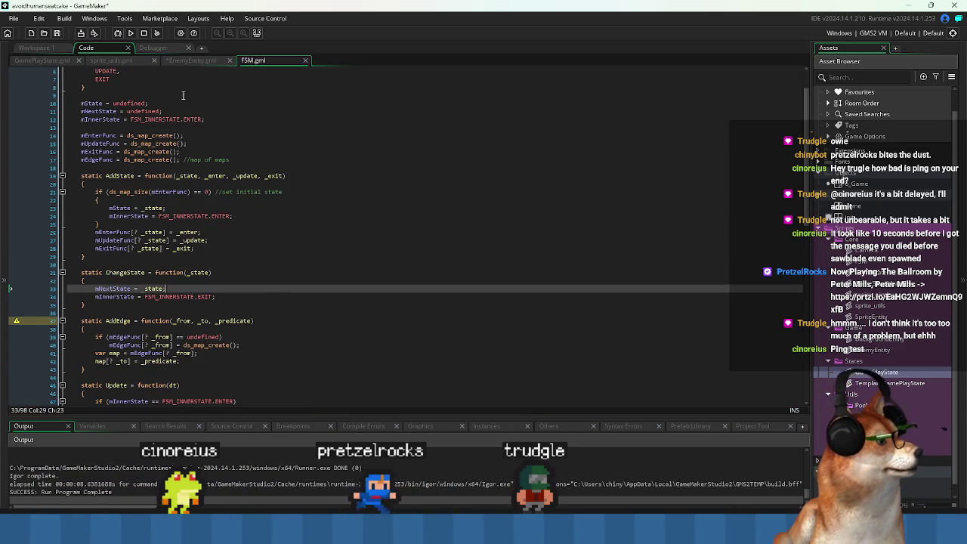
left_click(50, 60)
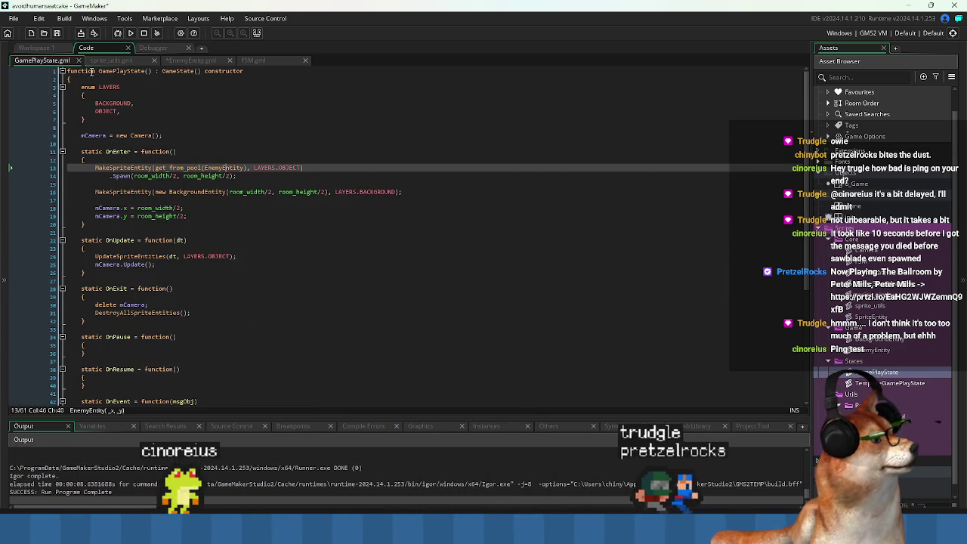
left_click(191, 59)
type("mFSM.ChangeState")
left_click(157, 241)
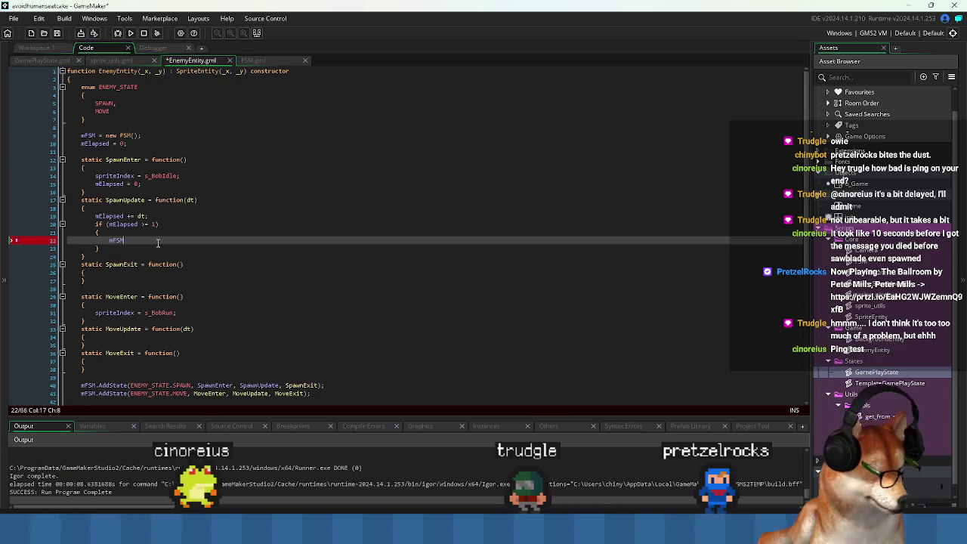
type("();")
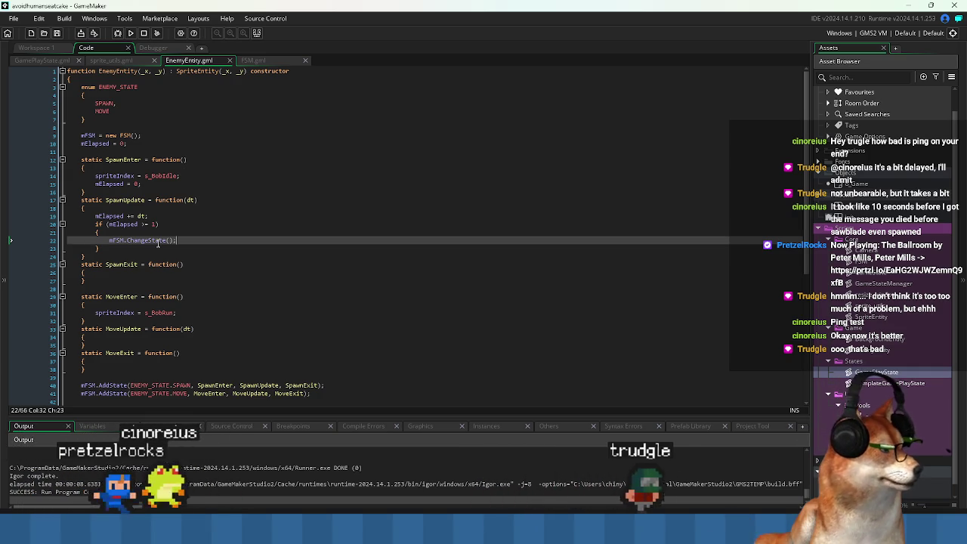
- Look up the ENEMY_STATE enum and fill the call with ENEMY_STATE.MOVE via autocomplete
key("Up")
key("Up")
key("Up")
key("ctrl+Home")
key("Down")
key("Down")
key("Down")
key("Left")
key("Down")
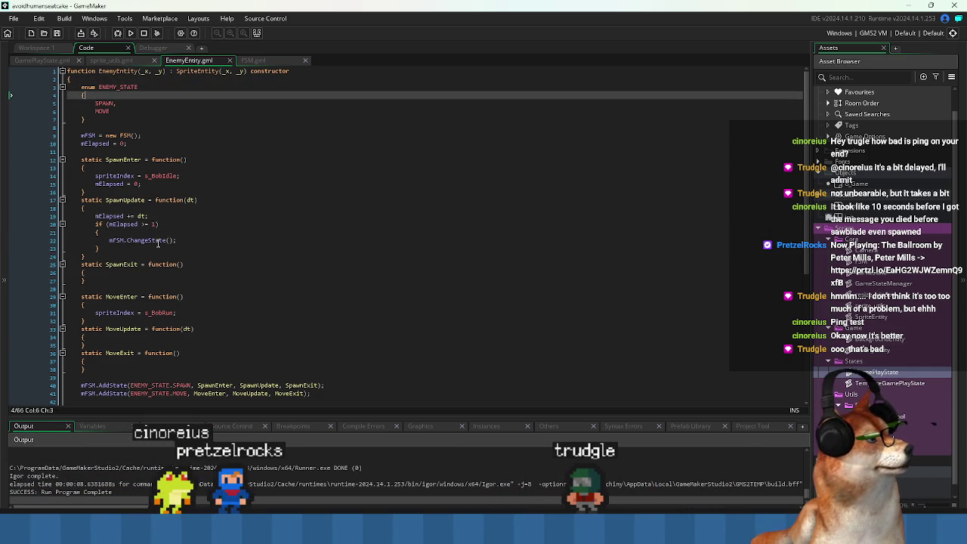
key("alt+Left")
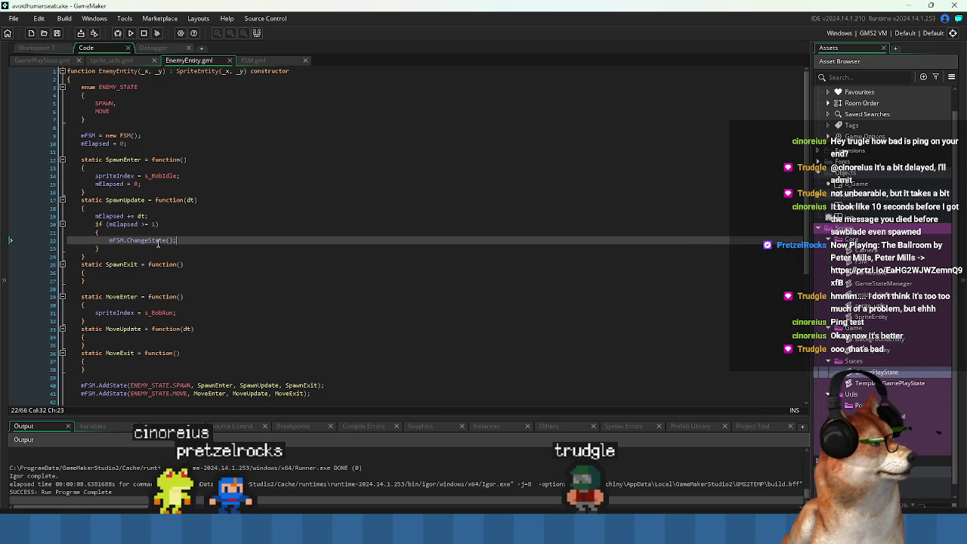
type("MOVE")
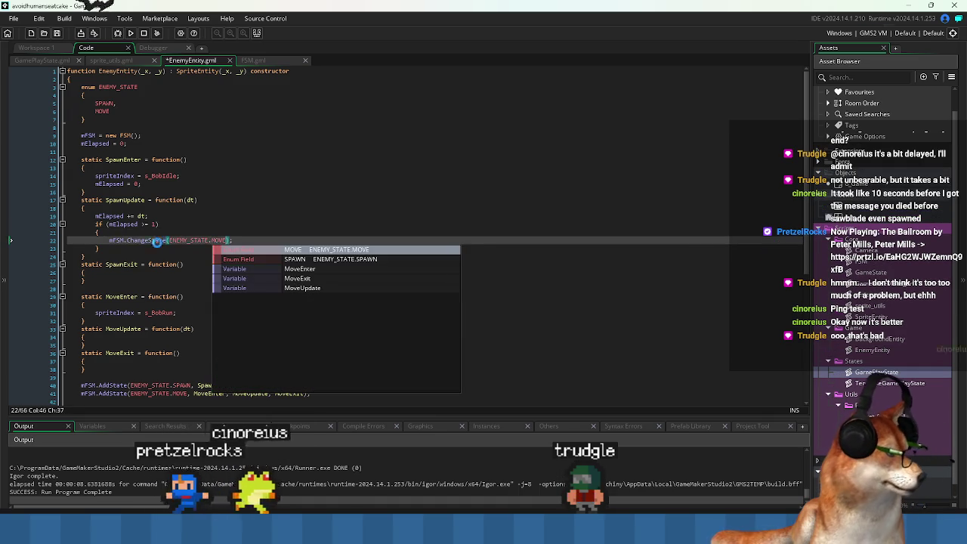
key("Return")
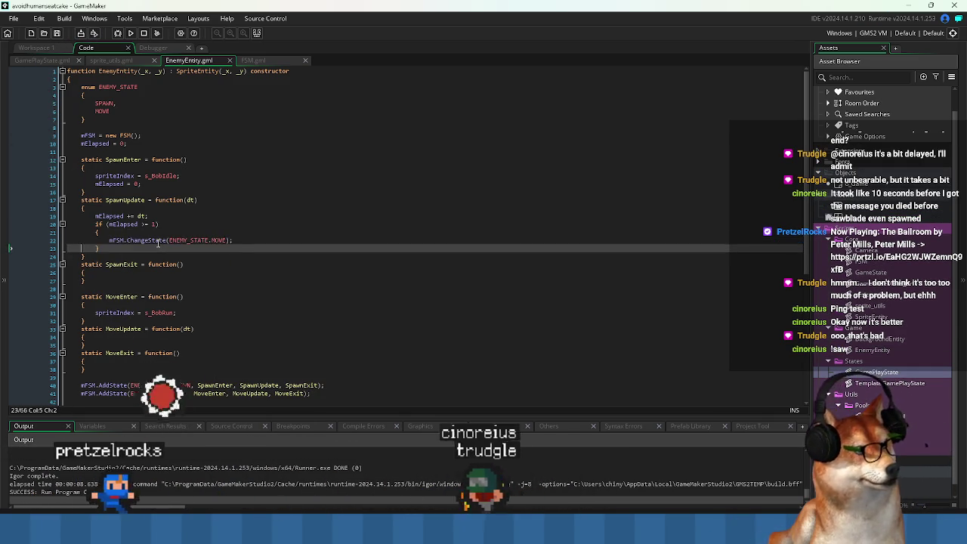
key("alt+Left")
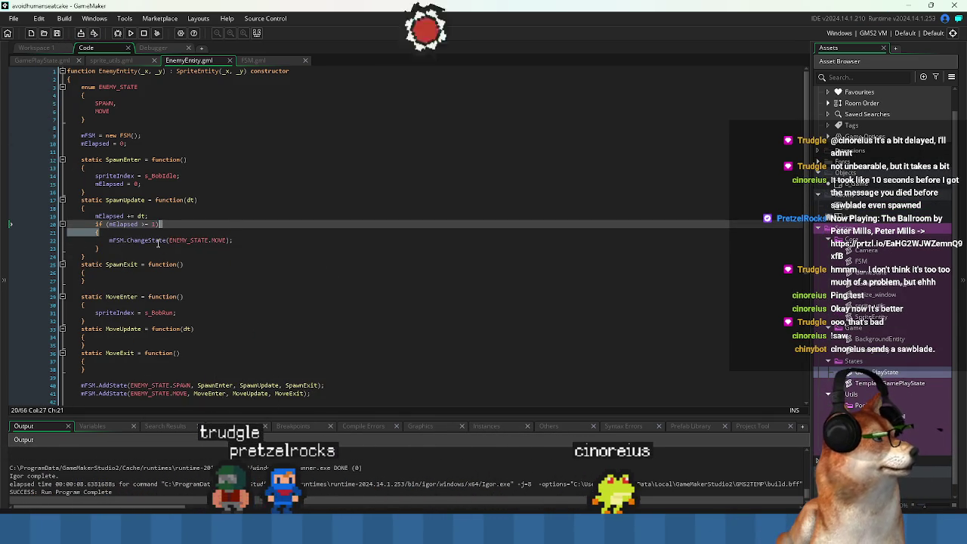
key("Down")
key("Down")
key("End")
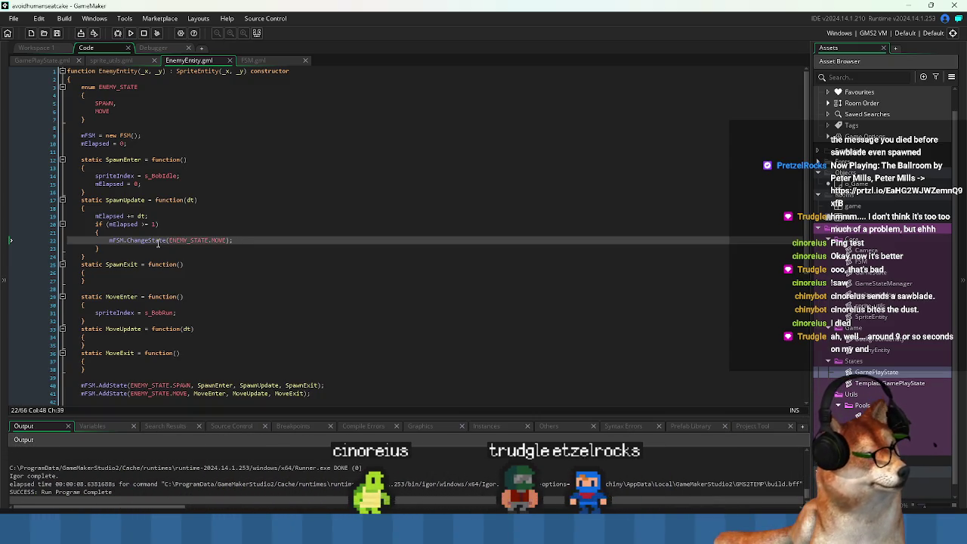
- Read the 'mFSM not set before reading' error at EnemyEntity line 22 and abort the run
key("Down")
key("Down")
key("Down")
key("Down")
key("Up")
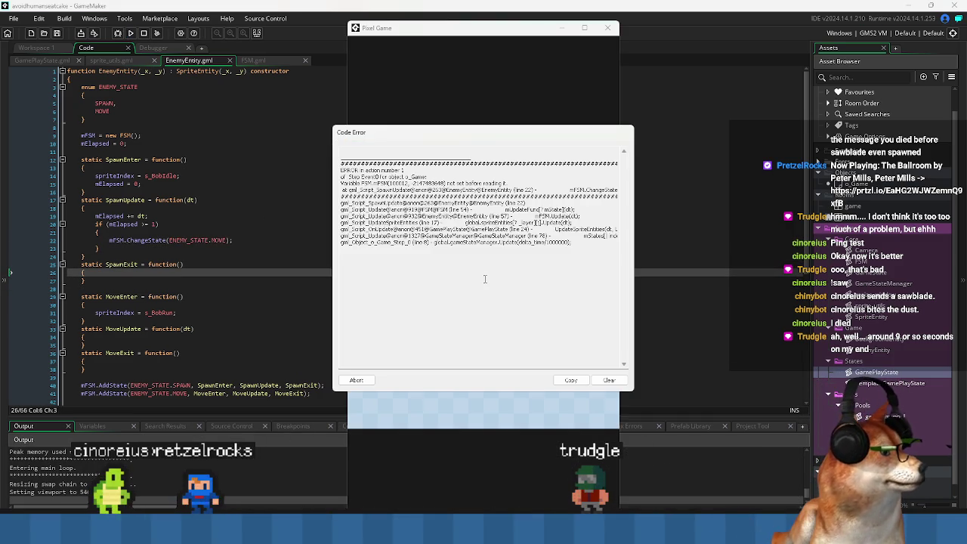
mouse_move(345, 184)
left_mouse_down()
mouse_move(620, 197)
mouse_move(341, 163)
mouse_move(453, 187)
mouse_move(617, 191)
left_mouse_up()
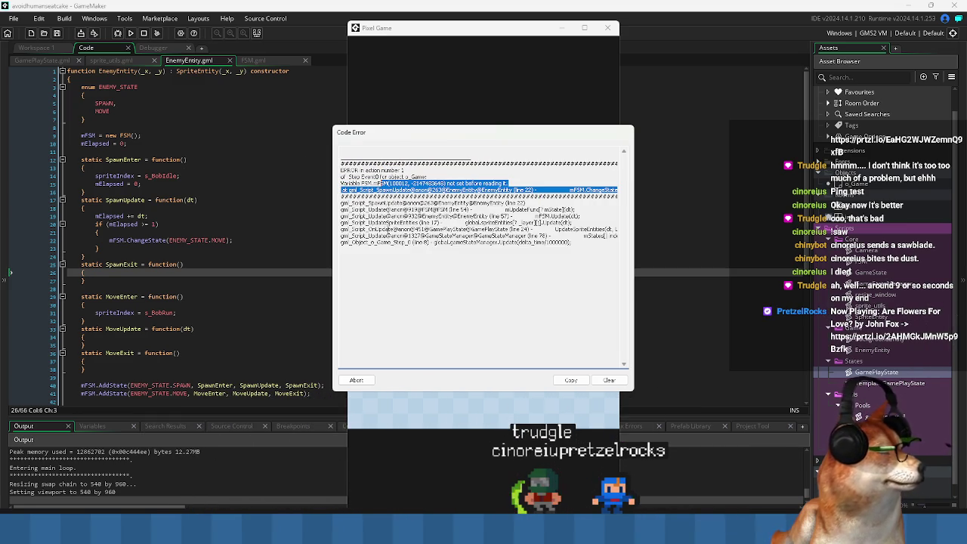
left_click(364, 382)
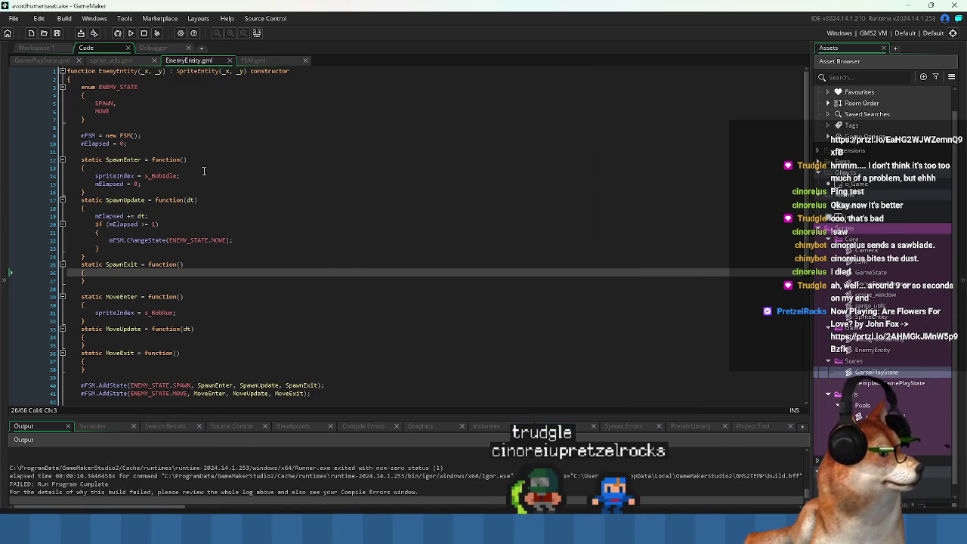
- Highlight mFSM in EnemyEntity to review every place it is used
left_click(90, 136)
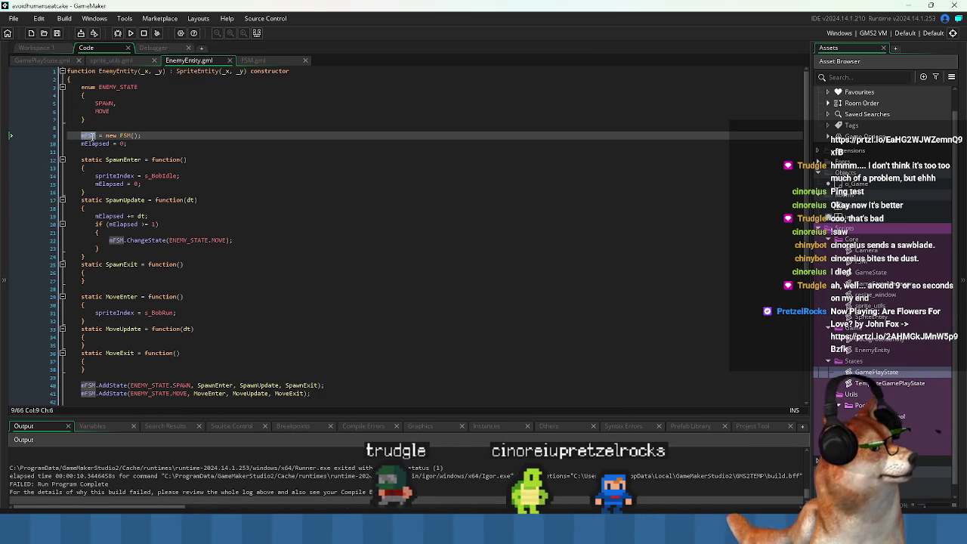
double_click(90, 136)
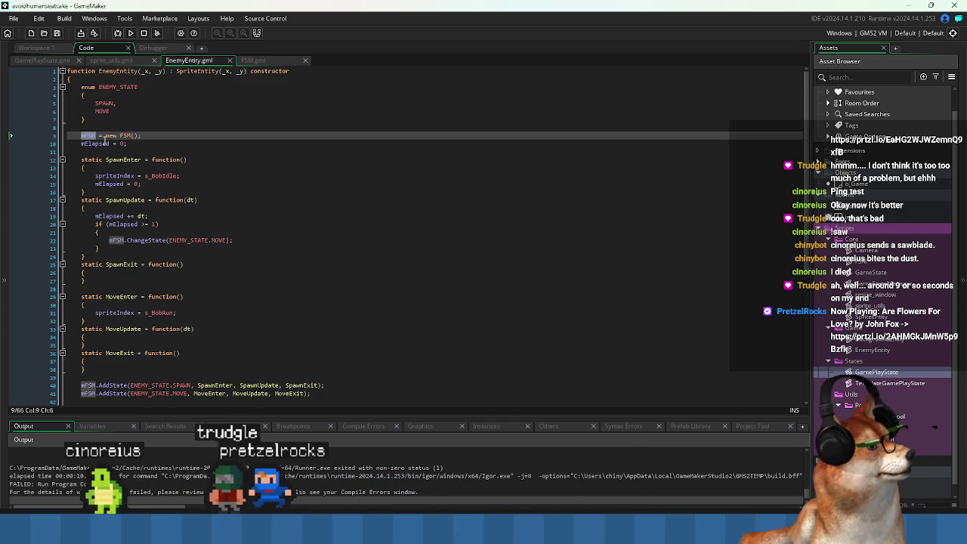
scroll(103, 142, "down", 1)
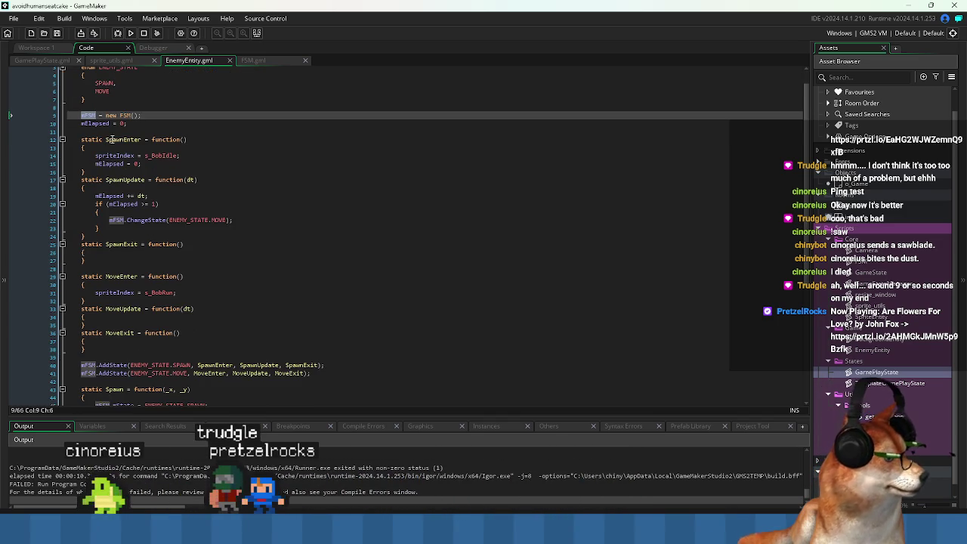
left_click(198, 236)
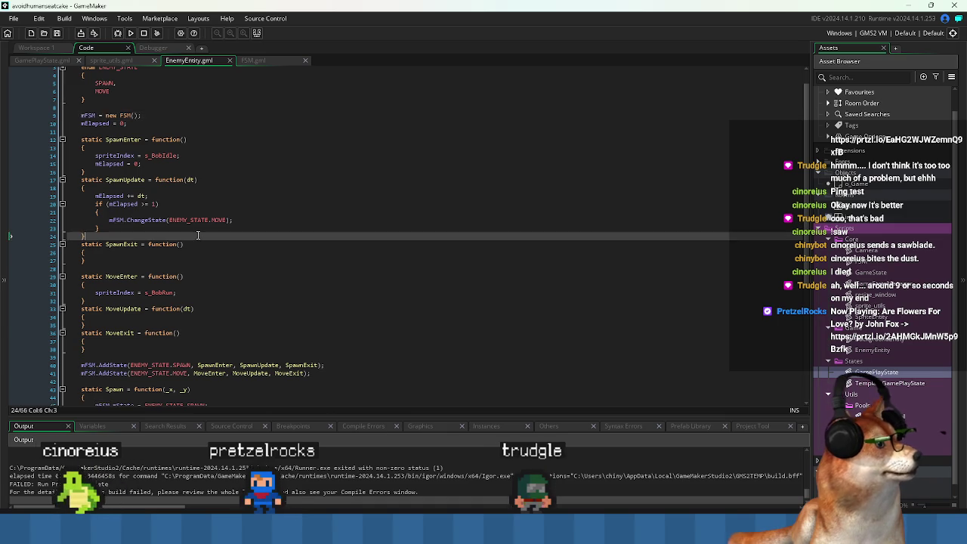
scroll(198, 235, "down", 4)
scroll(198, 235, "up", 3)
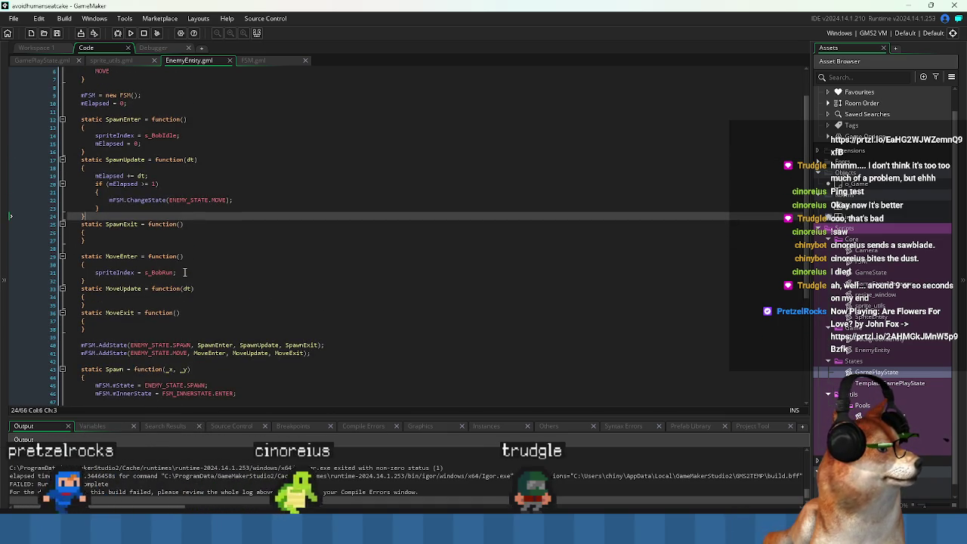
scroll(189, 257, "down", 5)
scroll(185, 270, "down", 2)
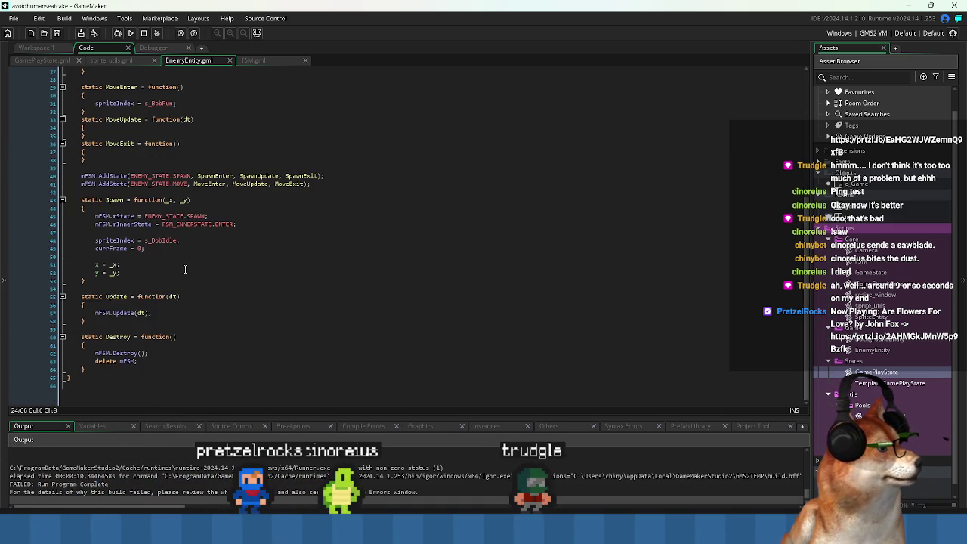
scroll(186, 269, "up", 1)
- Clean the project's build cache and start a Debug build of the game
left_click(157, 33)
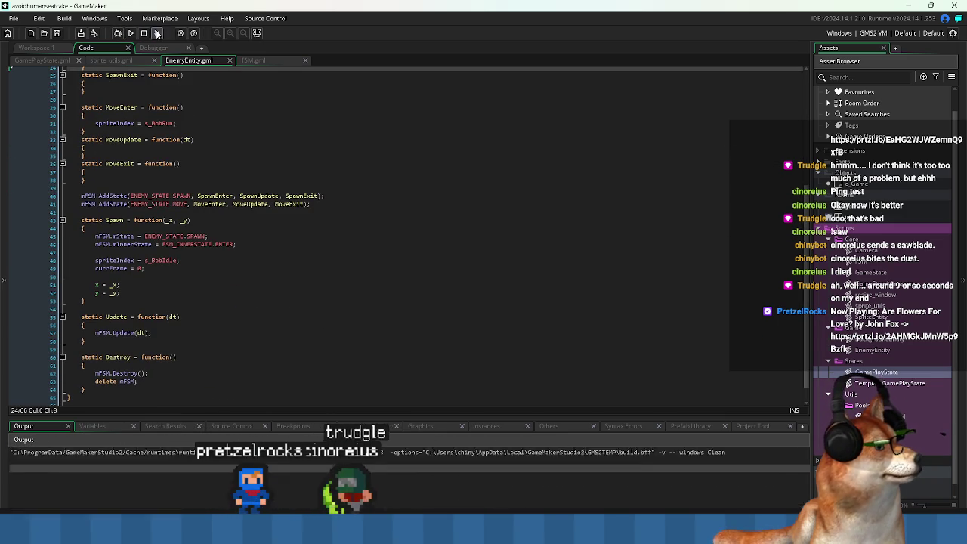
left_click(139, 189)
left_click(328, 203)
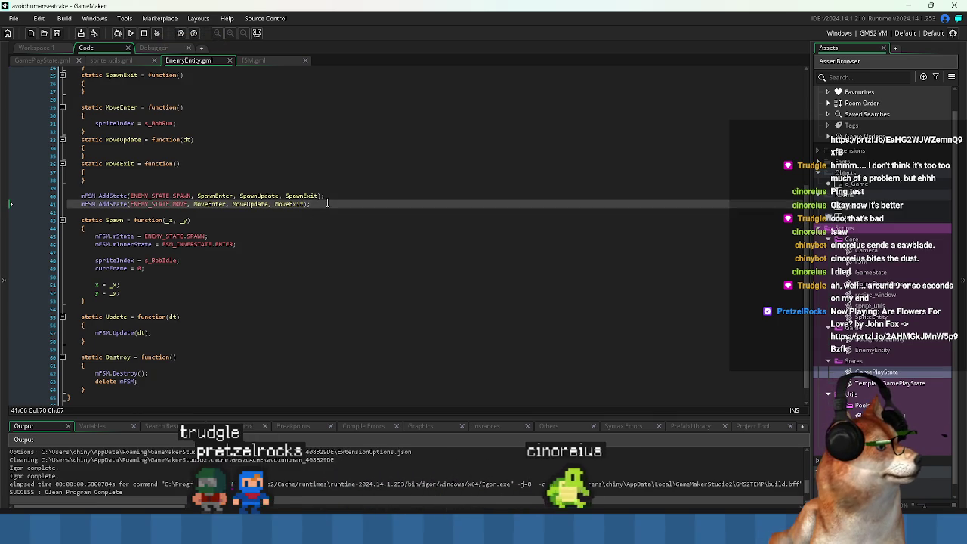
scroll(323, 202, "up", 3)
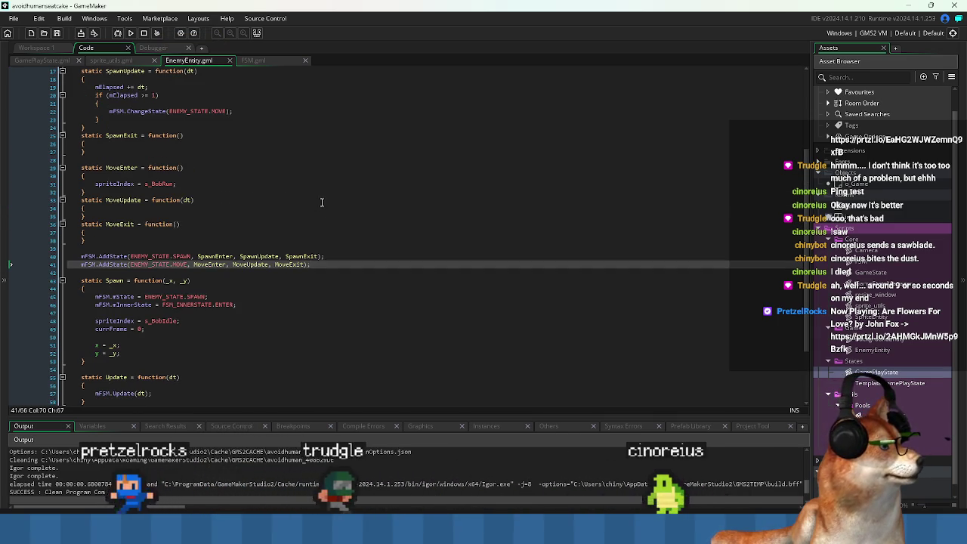
left_click(118, 33)
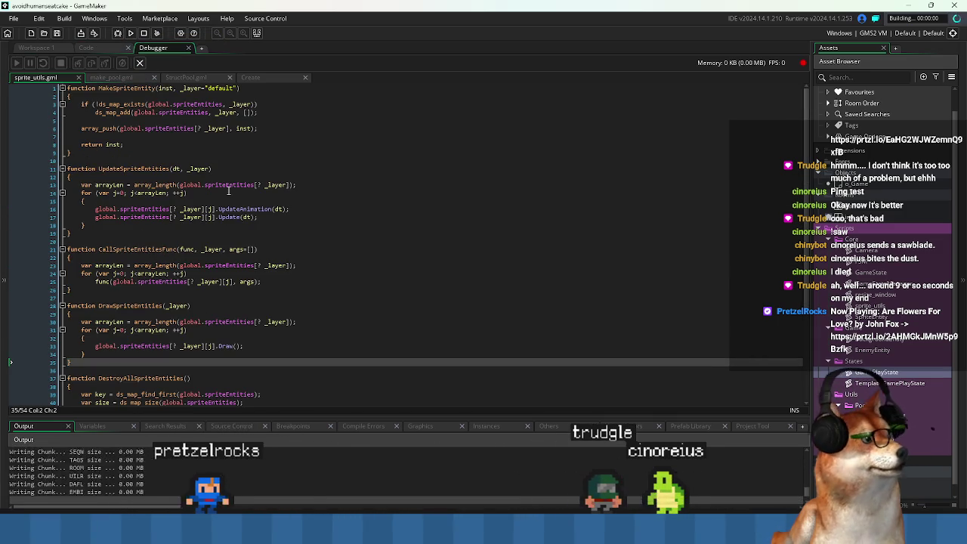
- Step past the breakpoints with F10 and F5, then resume the game
key("F10")
key("F5")
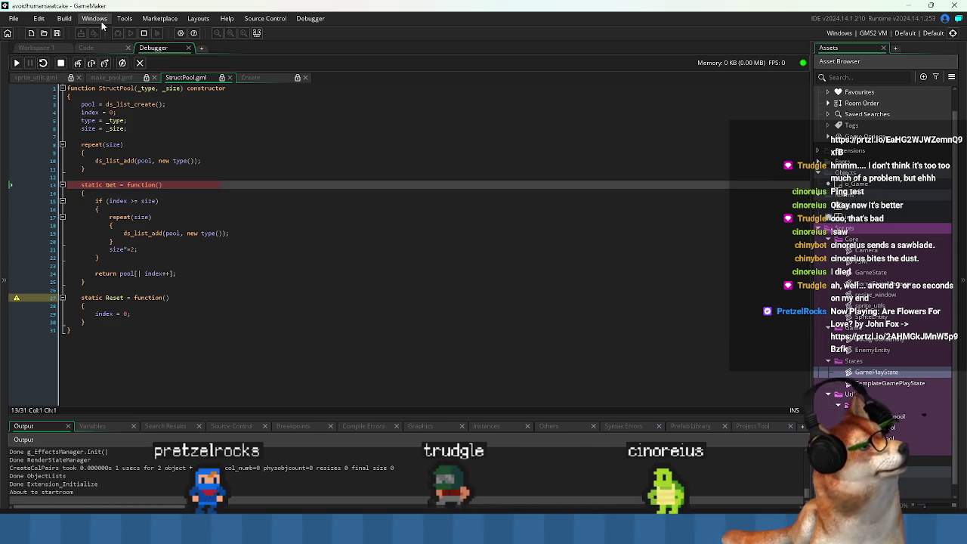
left_click(18, 63)
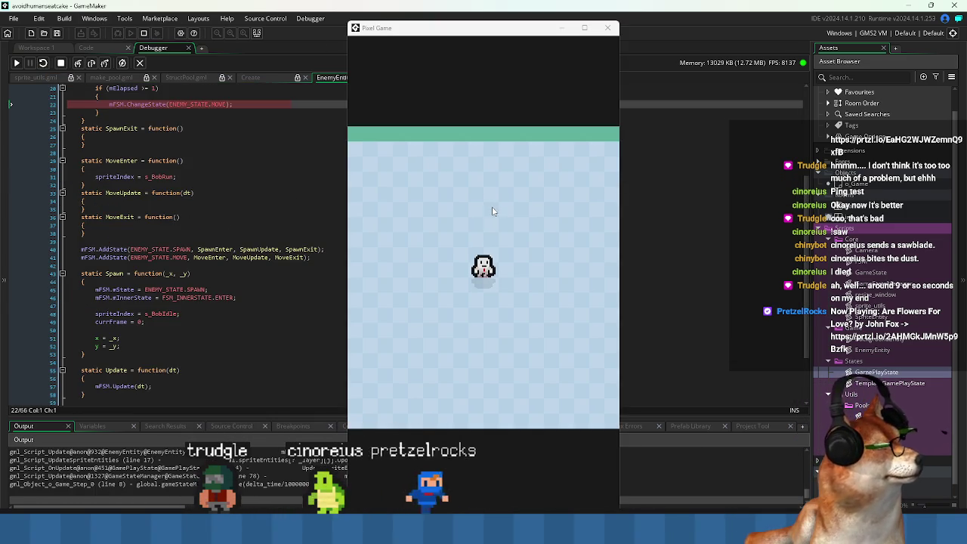
scroll(150, 194, "up", 4)
- Inspect mFSM and the line 22 ChangeState call: mElapsed 1.007892, mFSM unevaluable
left_click(192, 220)
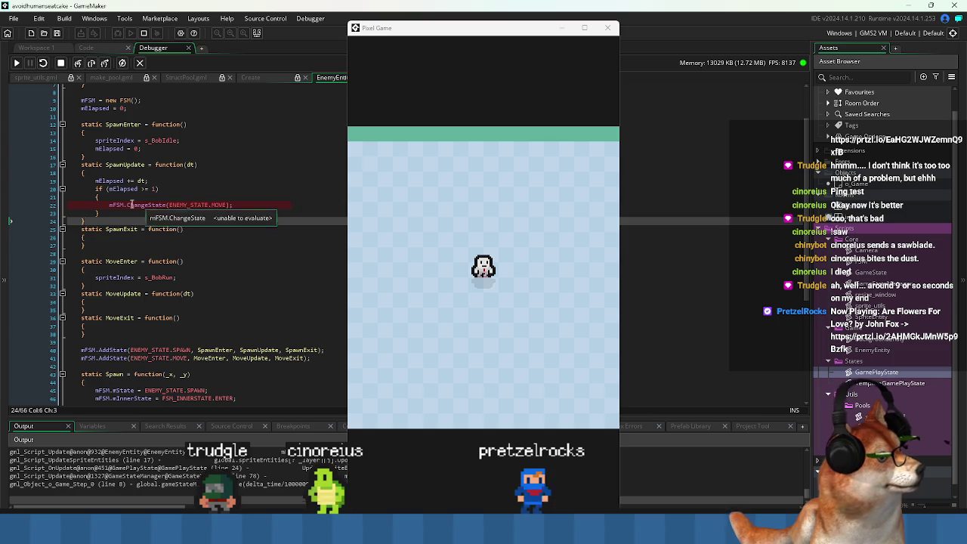
mouse_move(116, 208)
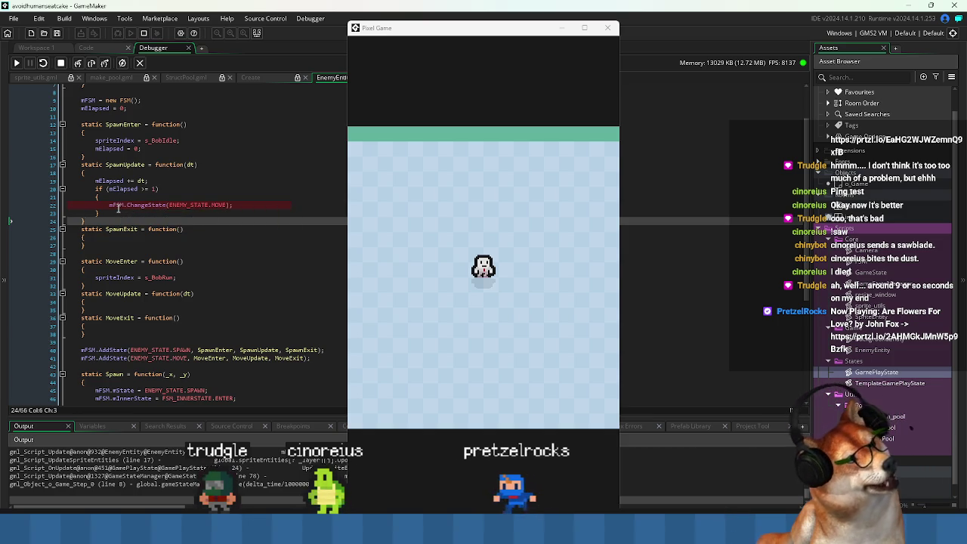
left_click(118, 204)
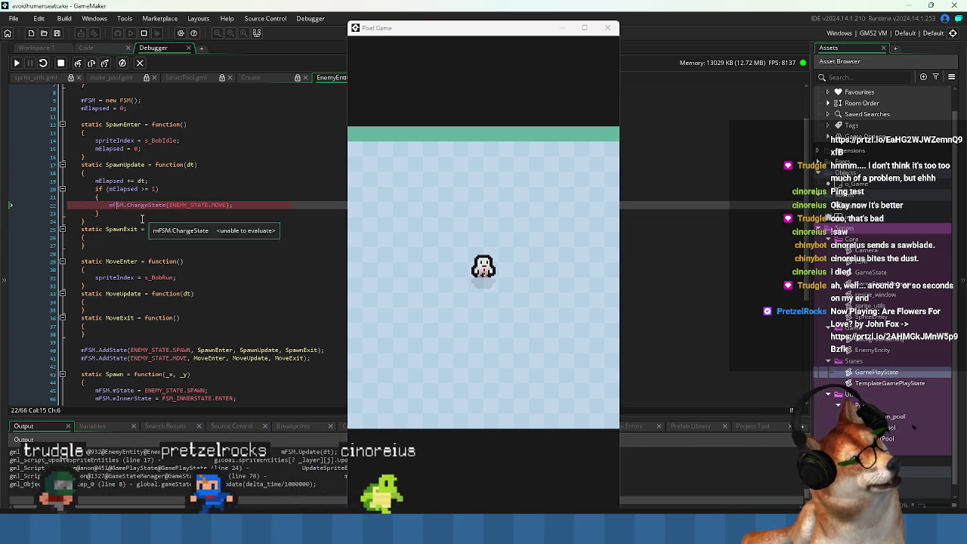
scroll(149, 216, "up", 3)
left_click(88, 152)
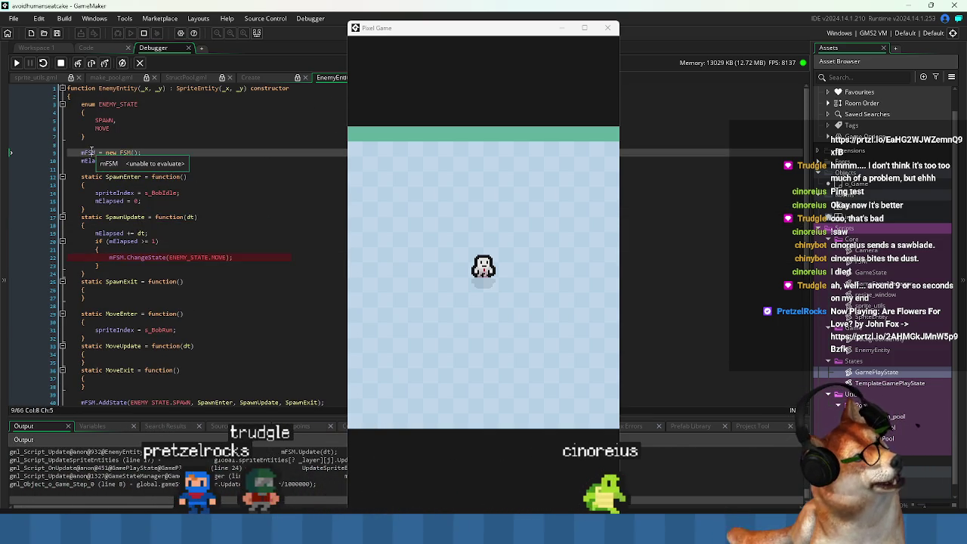
left_click(195, 226)
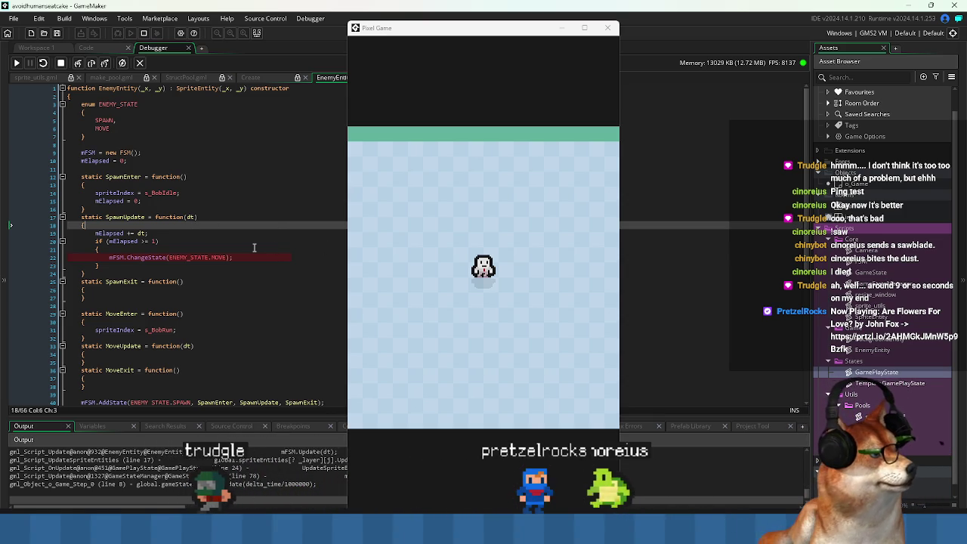
mouse_move(165, 258)
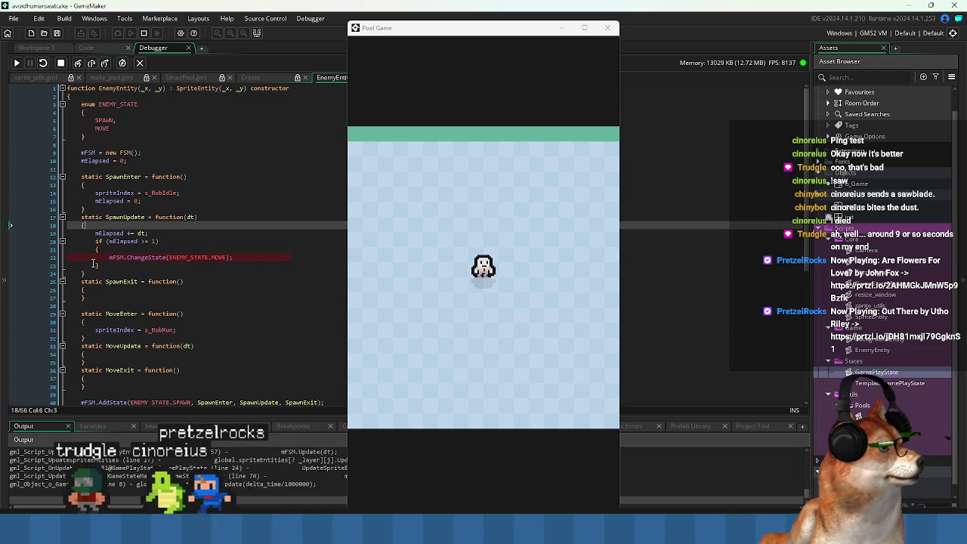
mouse_move(114, 257)
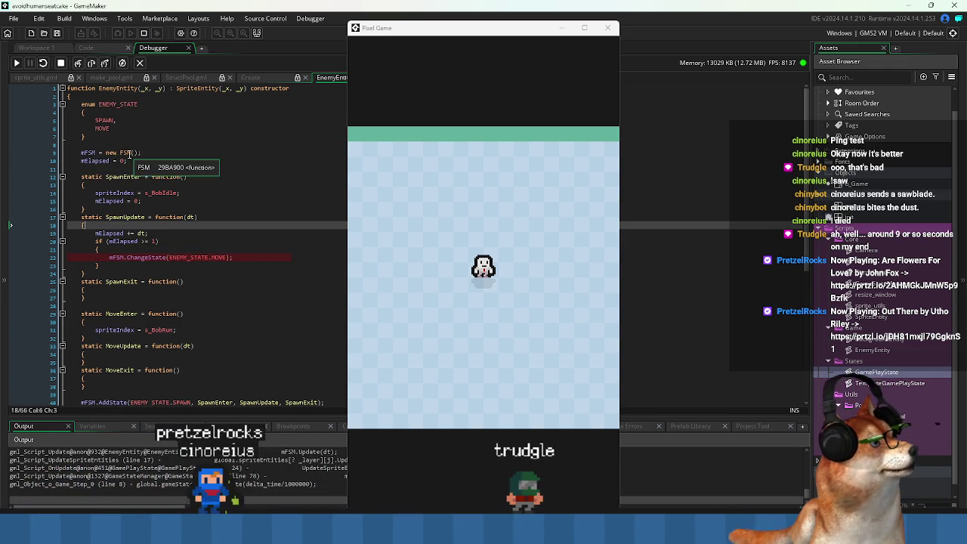
left_click(86, 152)
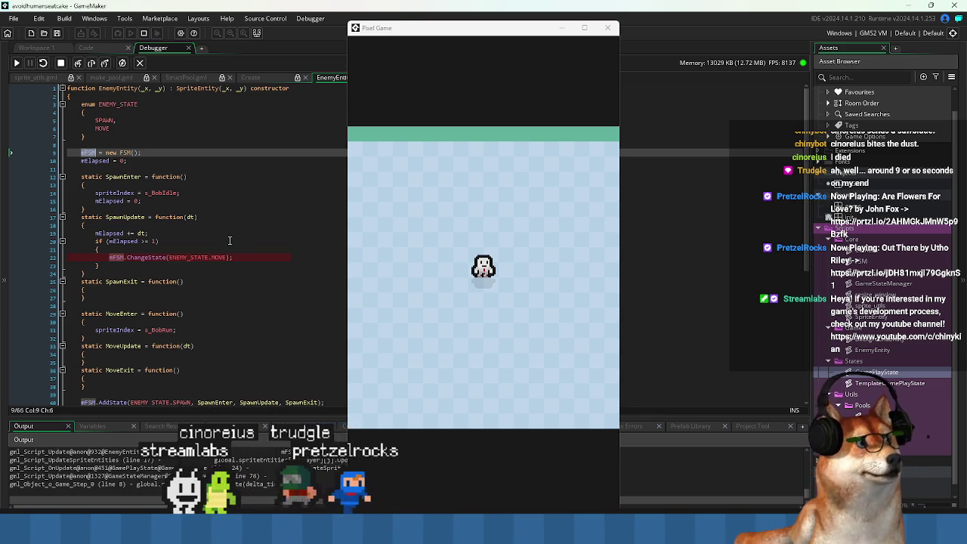
scroll(228, 241, "down", 3)
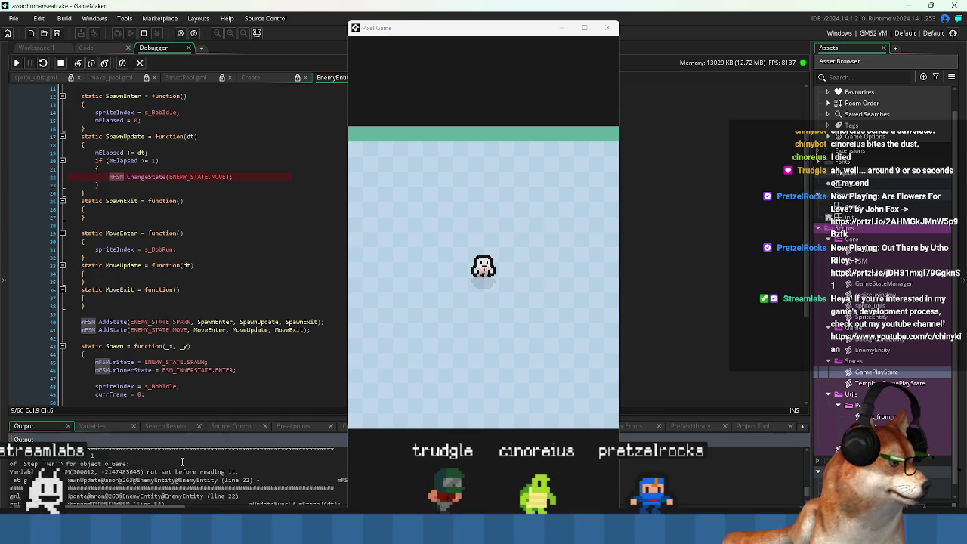
- Select the 'FSM.mFSM not set before reading' error text in the Output panel
scroll(92, 476, "up", 1)
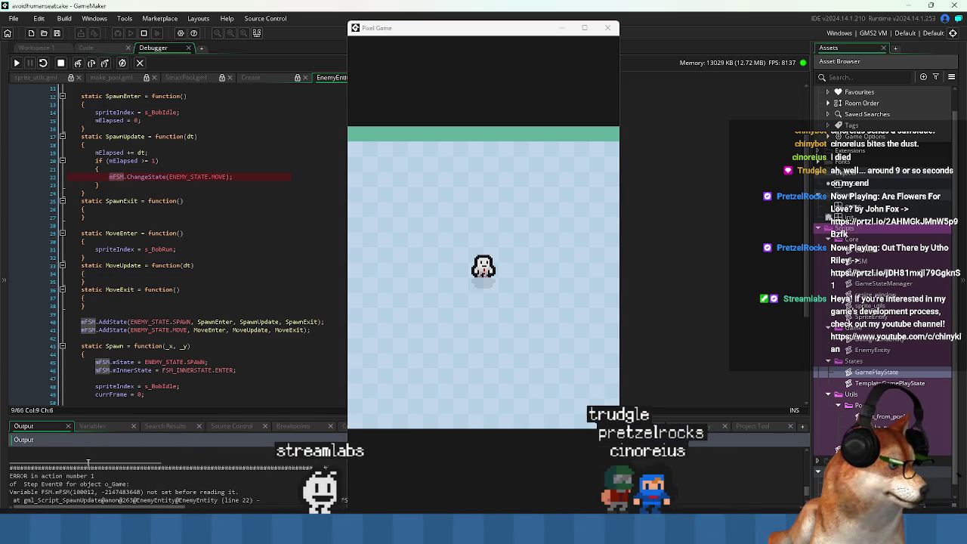
left_click(45, 492)
left_click_drag(45, 493, 55, 492)
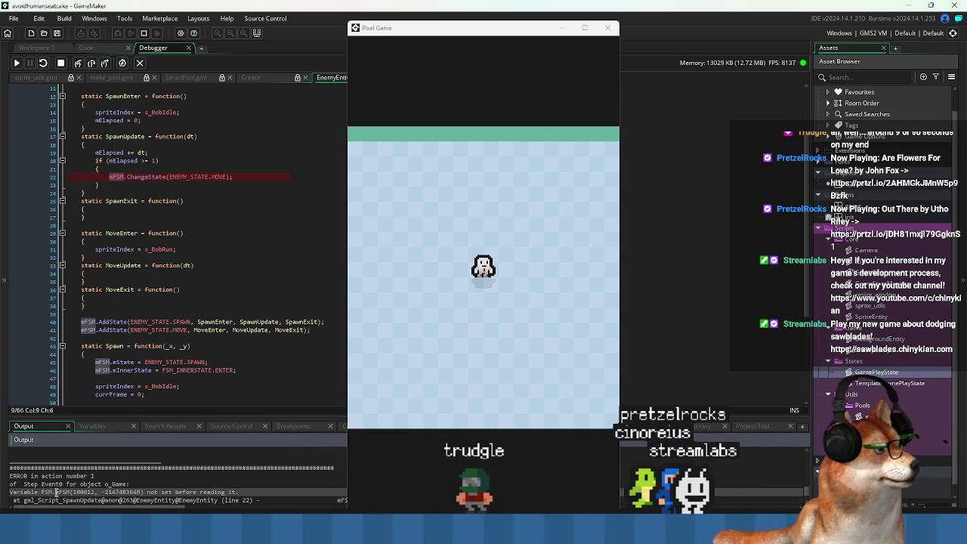
scroll(183, 258, "up", 1)
scroll(182, 275, "down", 1)
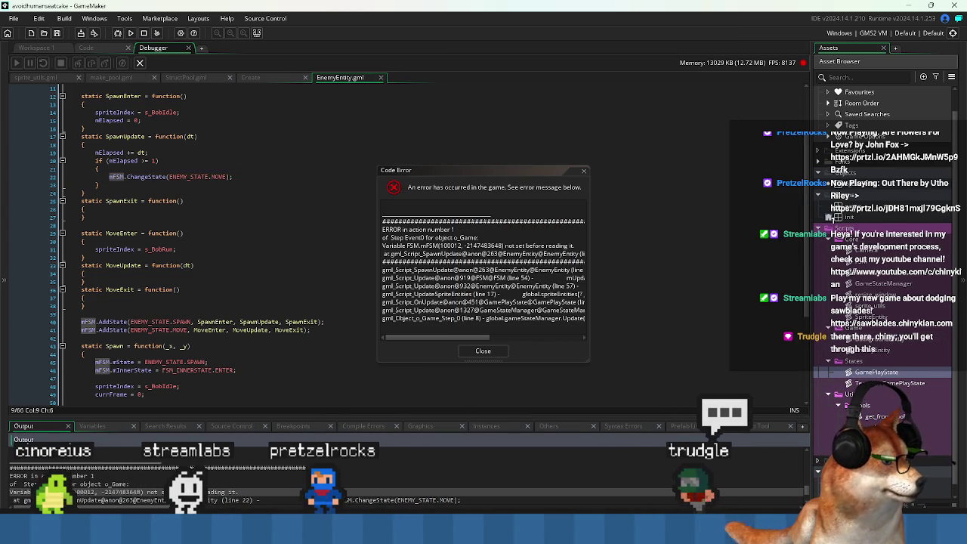
scroll(210, 119, "up", 4)
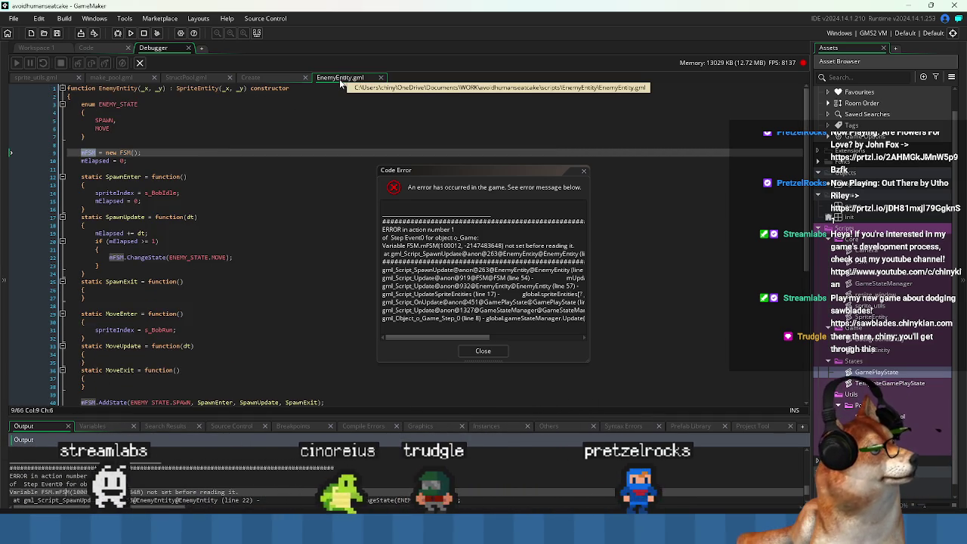
- Review EnemyEntity's AddState lines, then close the Code Error dialog
left_click(130, 273)
scroll(129, 275, "down", 3)
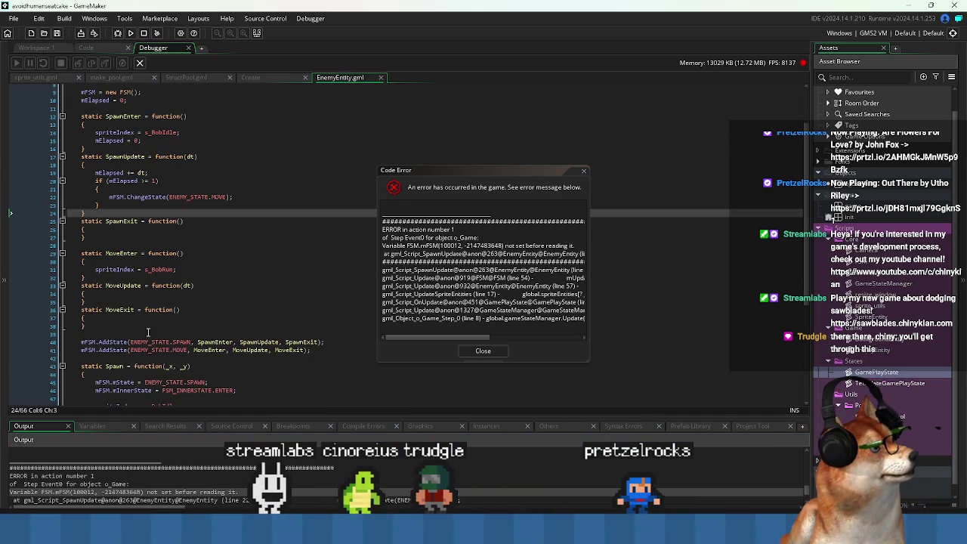
left_click(136, 343)
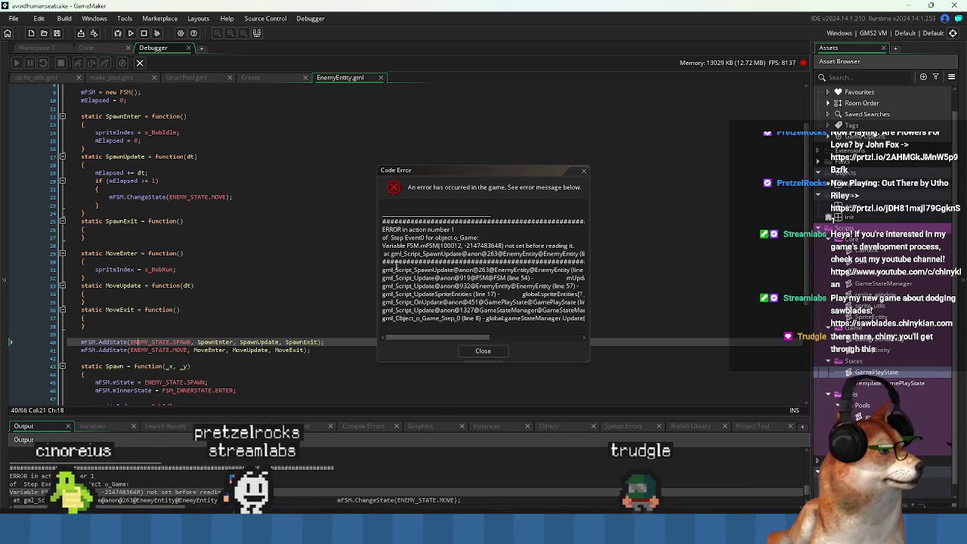
mouse_move(476, 337)
left_mouse_down()
mouse_move(507, 340)
mouse_move(388, 342)
left_mouse_up()
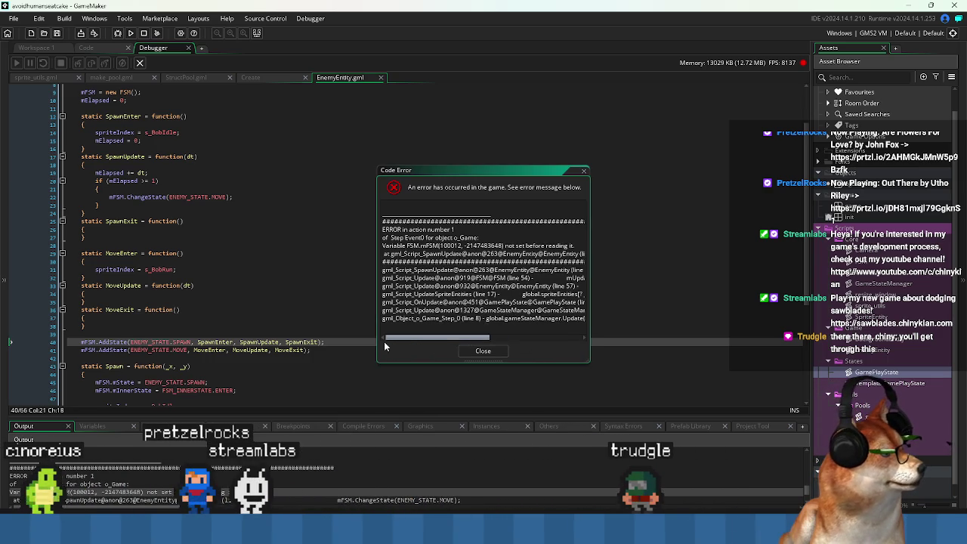
key("Escape")
left_click(96, 108)
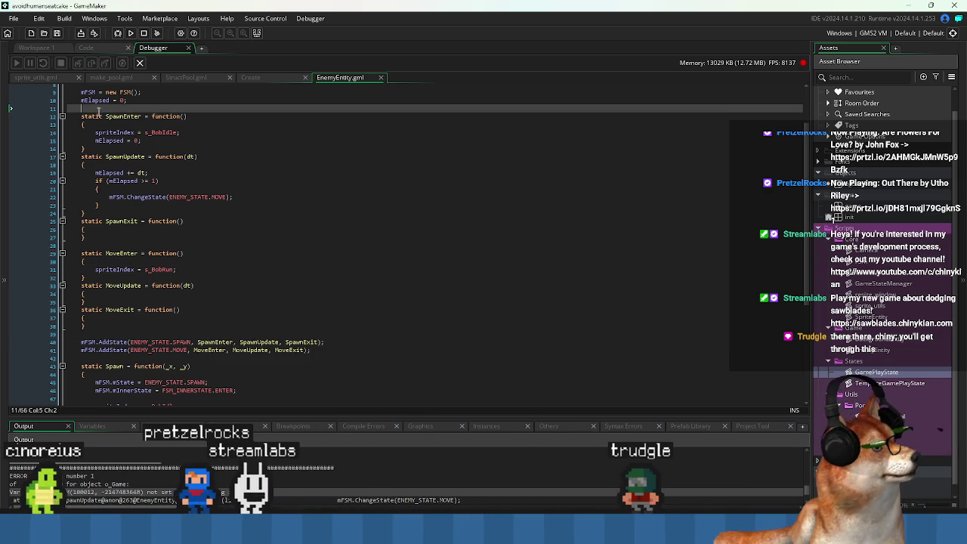
- Trace where mFSM, EnemyEntity and SpawnUpdate are used in EnemyEntity.gml
left_click(96, 116)
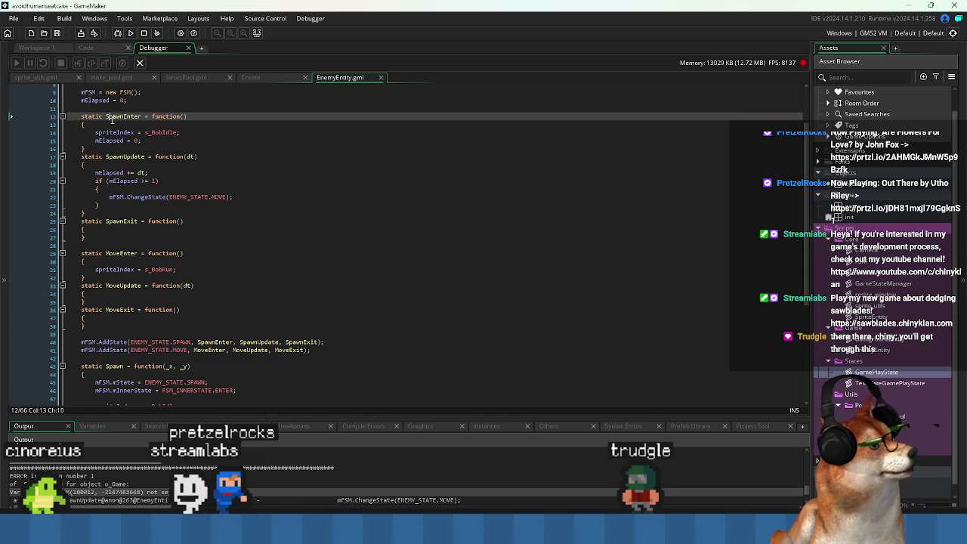
left_click(114, 117)
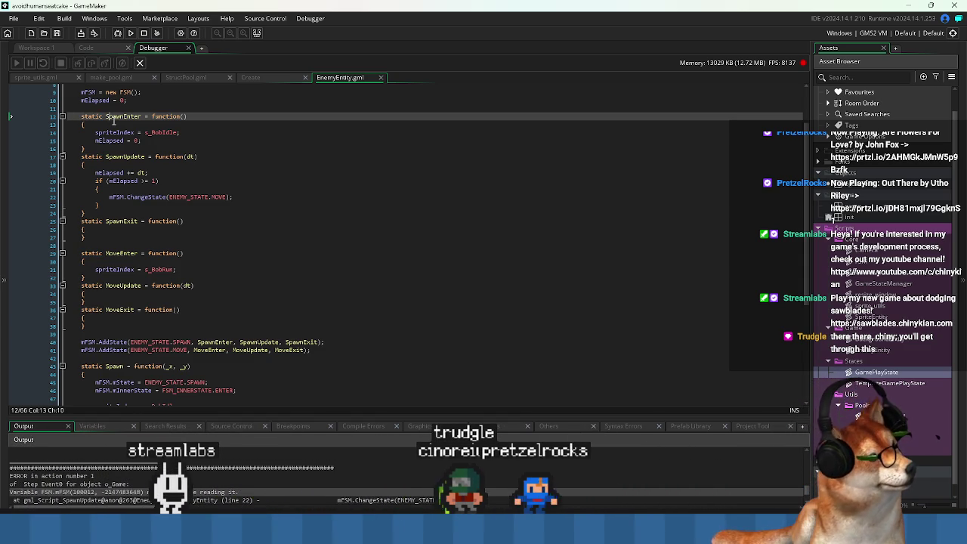
double_click(89, 341)
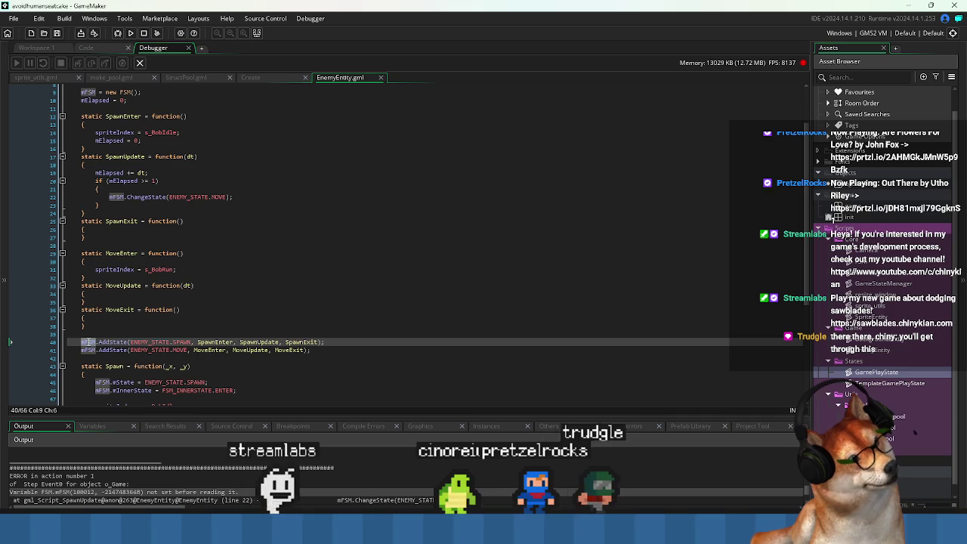
scroll(98, 149, "up", 3)
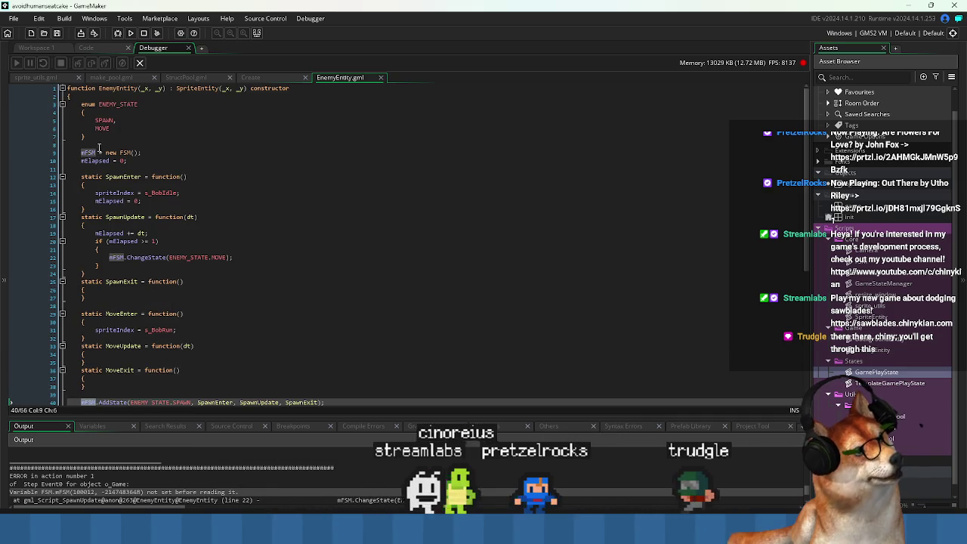
double_click(115, 88)
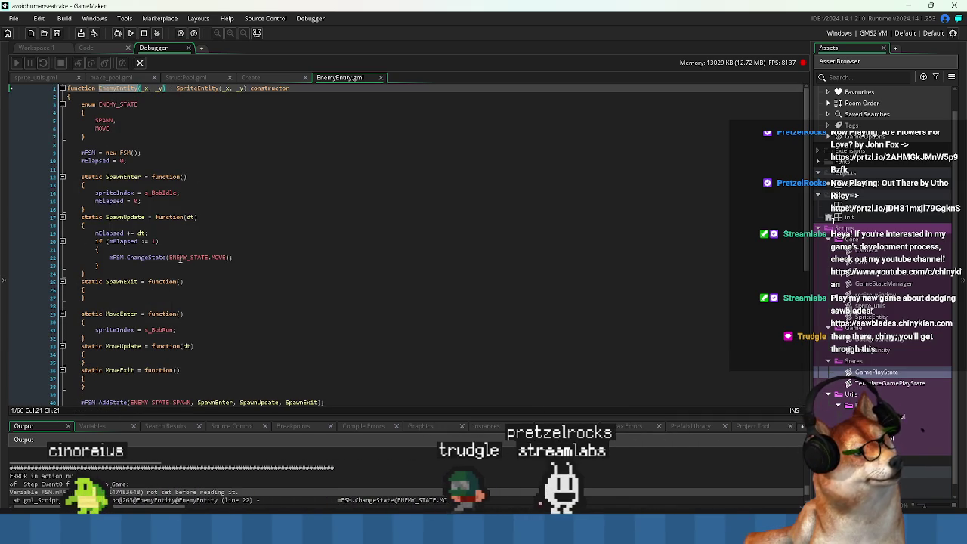
double_click(143, 219)
- Make line 22 call self.mFSM.ChangeState(ENEMY_STATE.MOVE) and rerun, which errors again
left_click(123, 176)
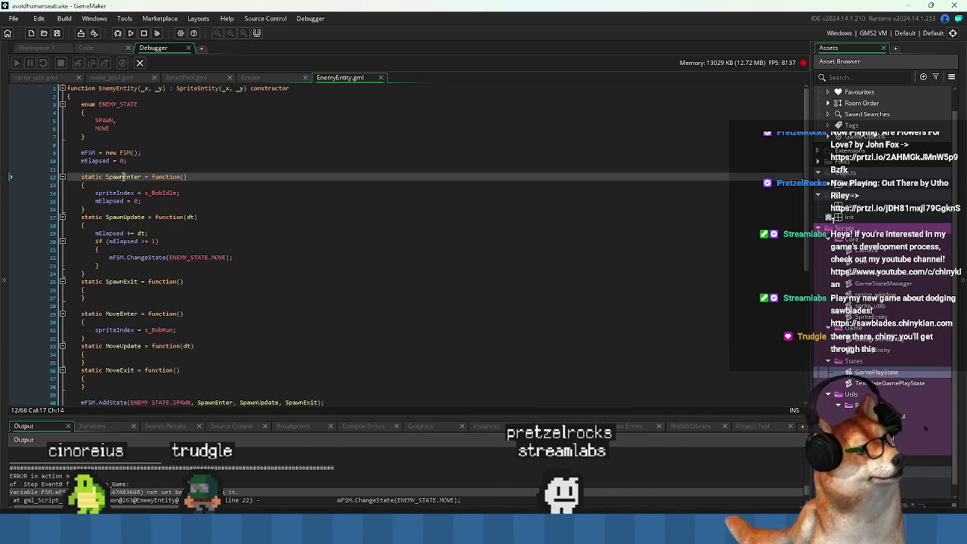
scroll(161, 254, "down", 3)
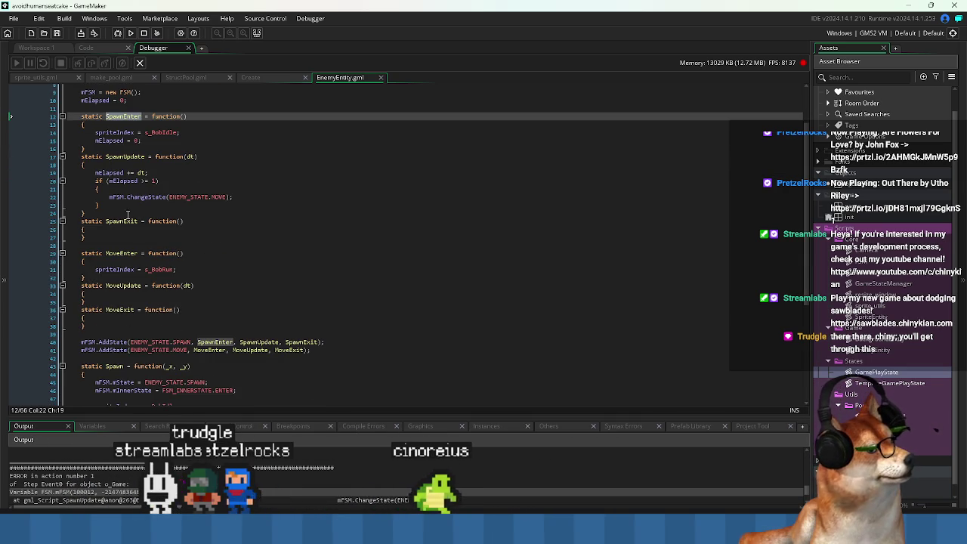
left_click(111, 195)
type("self.")
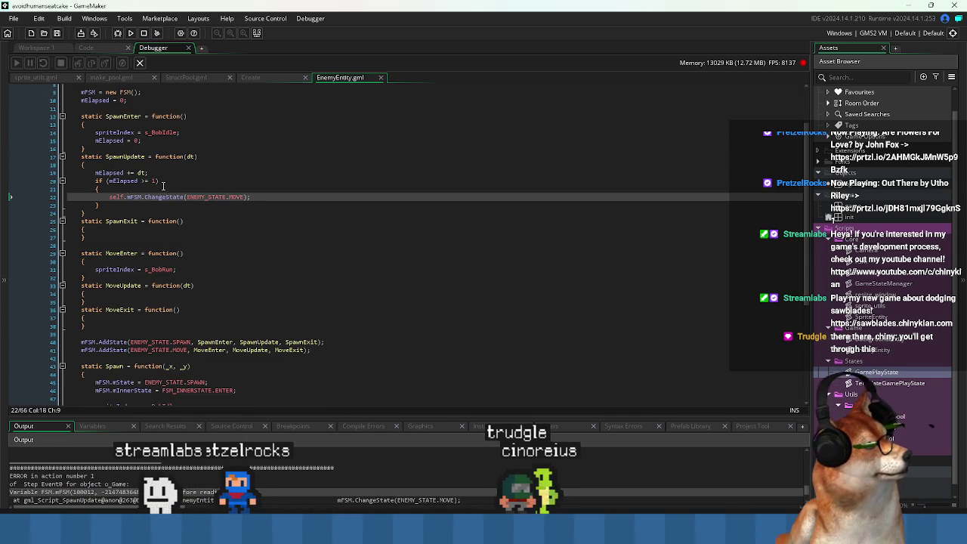
left_click(130, 34)
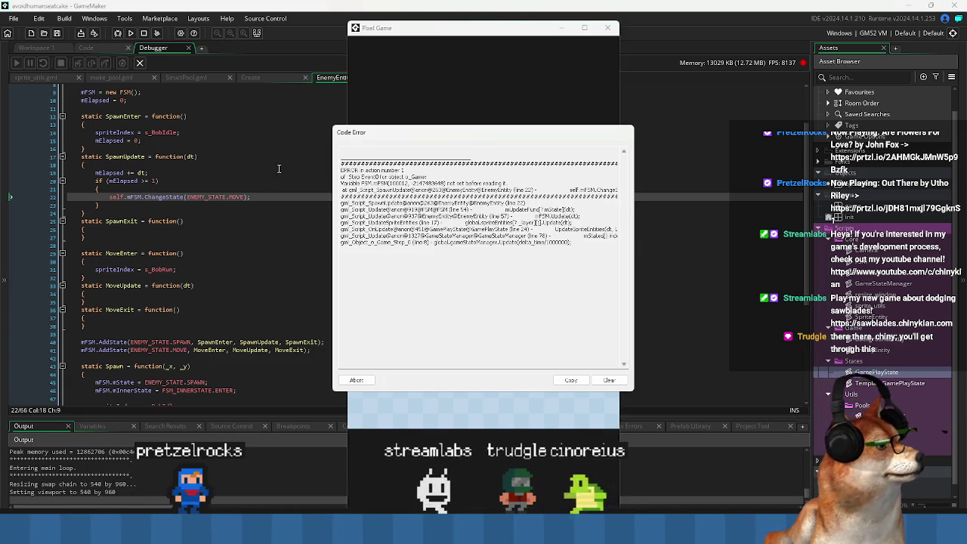
- Abort the errored run, reduce line 22 to plain ChangeState(ENEMY_STATE.MOVE), and rerun without crashing
left_click(372, 381)
double_click(135, 198)
key("BackSpace")
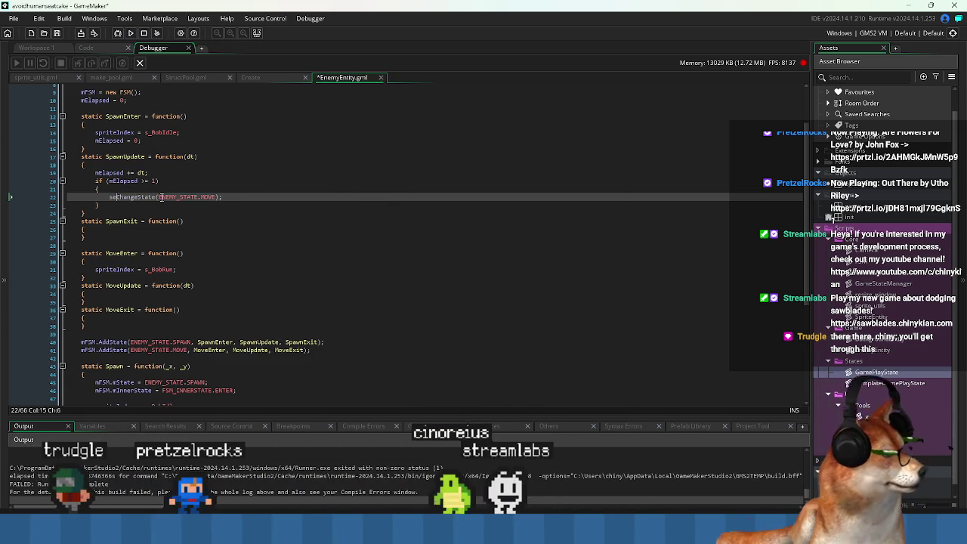
left_click(130, 33)
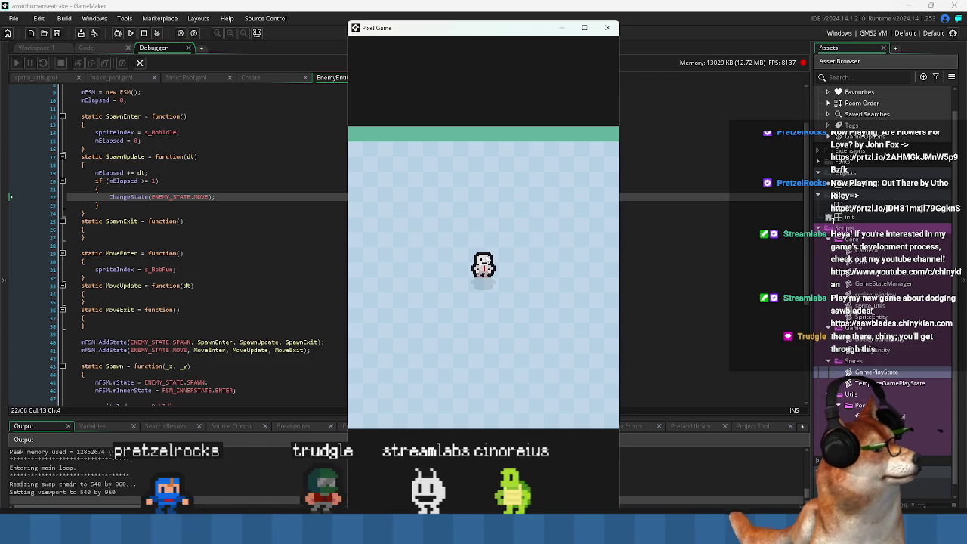
left_click(628, 41)
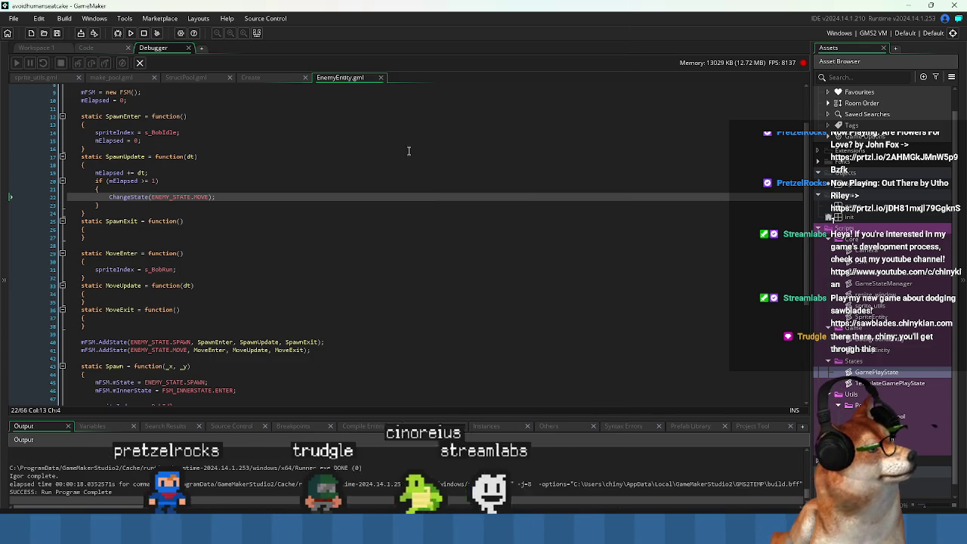
- Insert show_debug_message("TEST") at the start of MoveEnter and run the game to print TEST
left_click(257, 195)
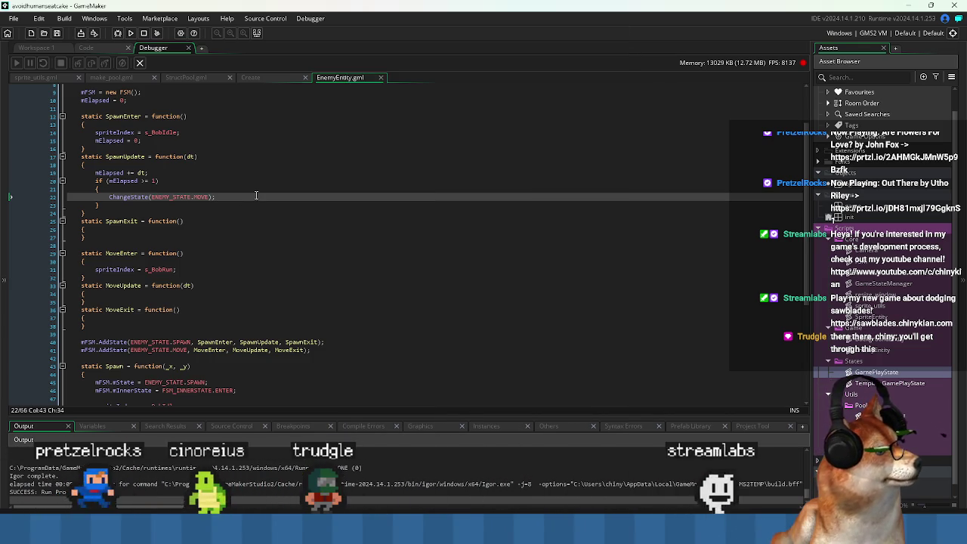
left_click(178, 261)
key("Return")
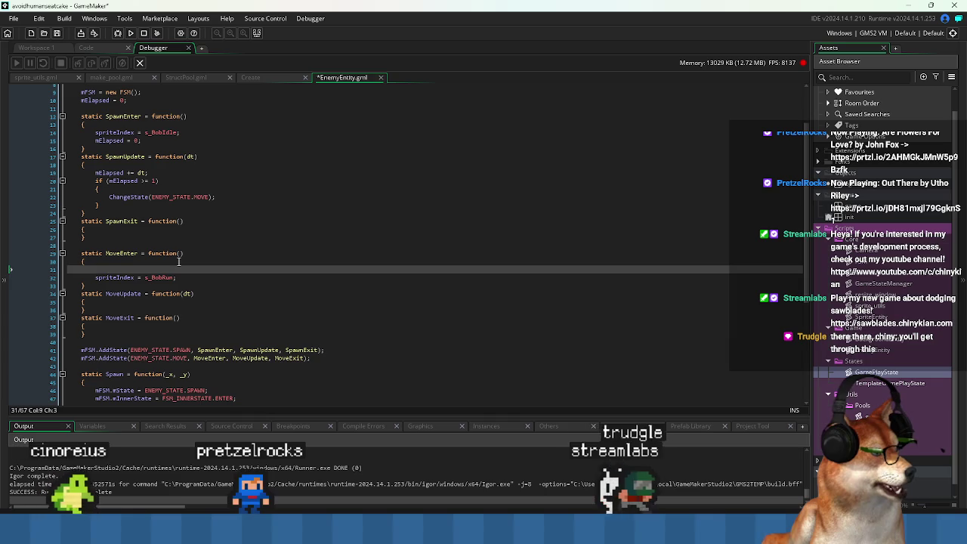
type("show_debug")
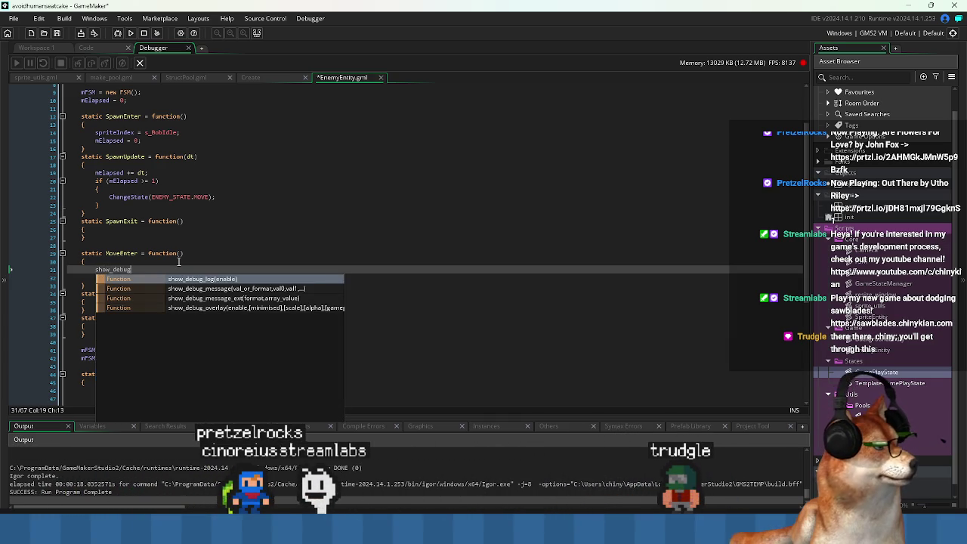
key("Down")
key("Return")
type("ST\"")
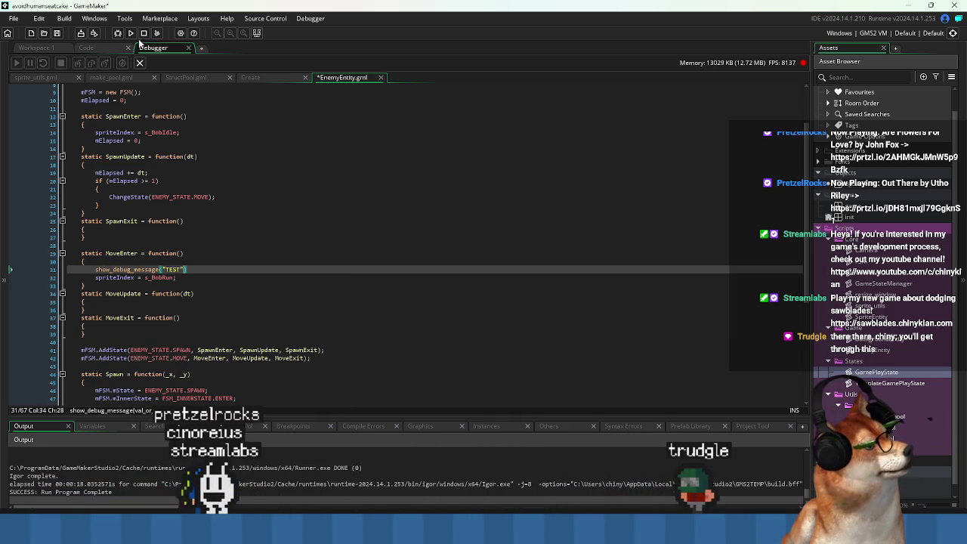
left_click(130, 34)
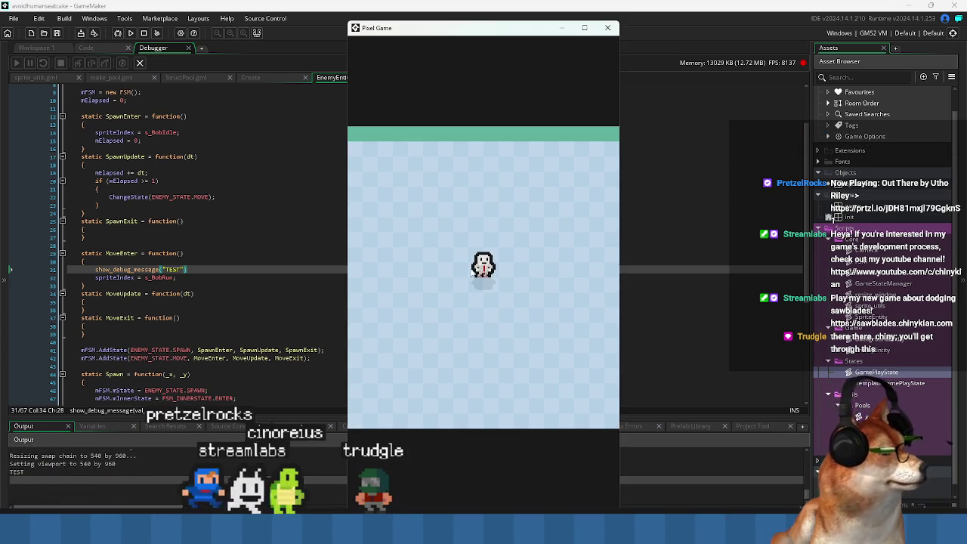
left_click(608, 28)
left_click(128, 287)
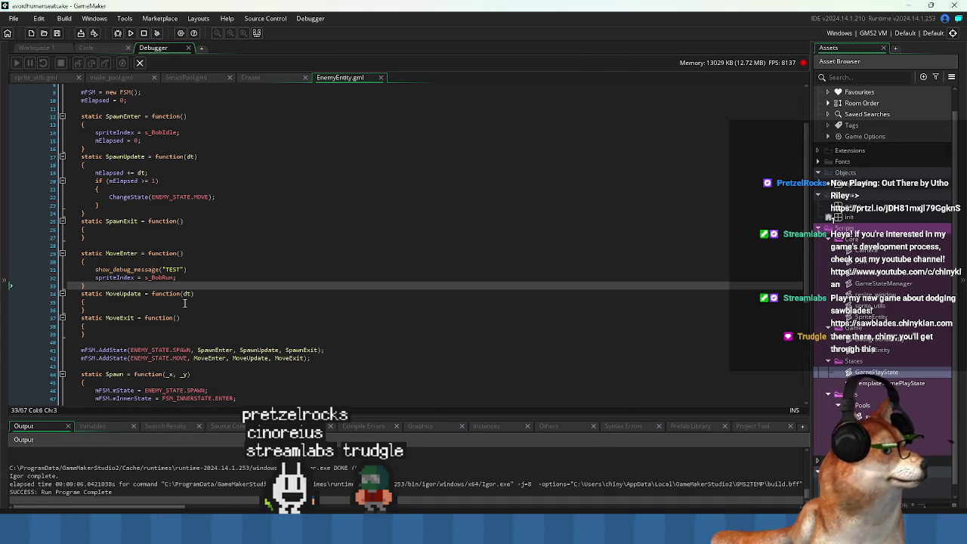
- Delete the show_debug_message("TEST") line, leaving only spriteIndex = s_BobRun in MoveEnter
double_click(113, 278)
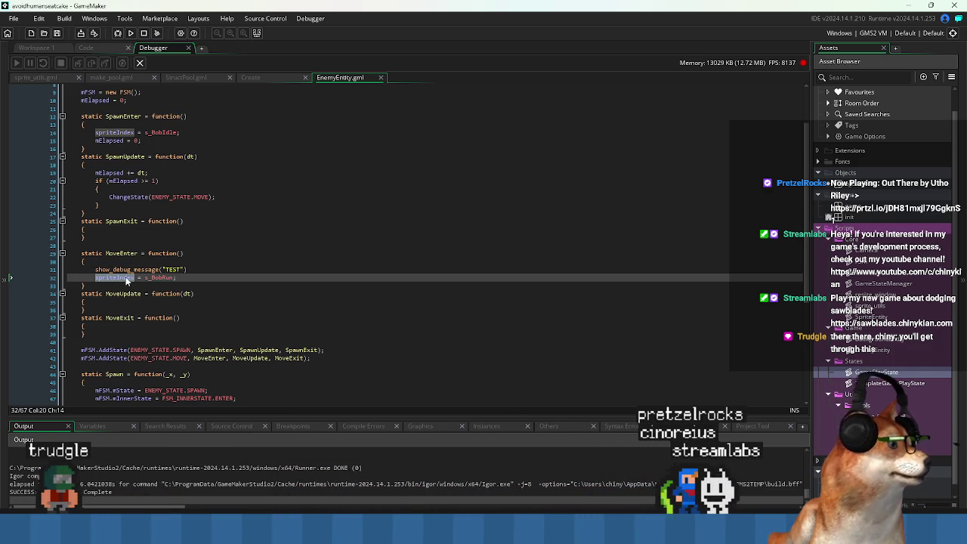
left_click(193, 263)
triple_click(207, 268)
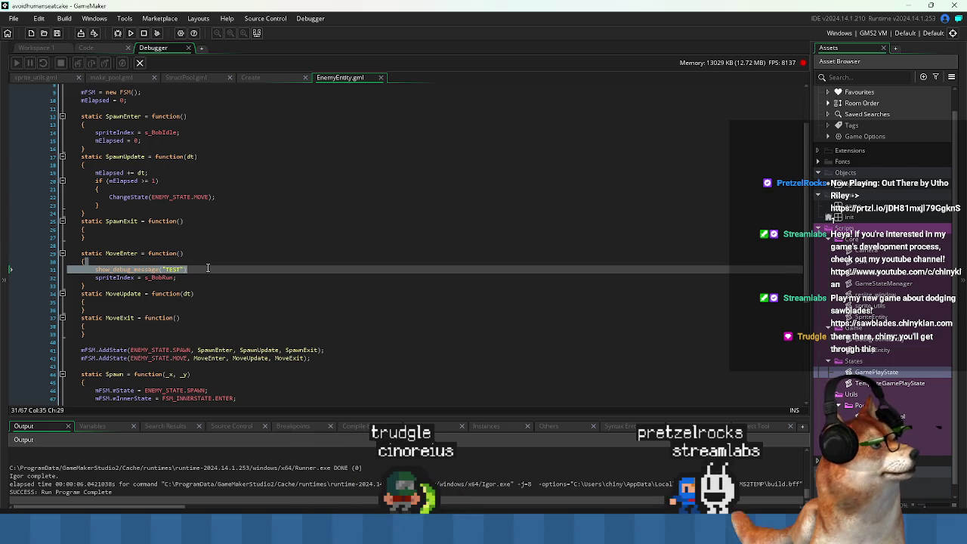
key("BackSpace")
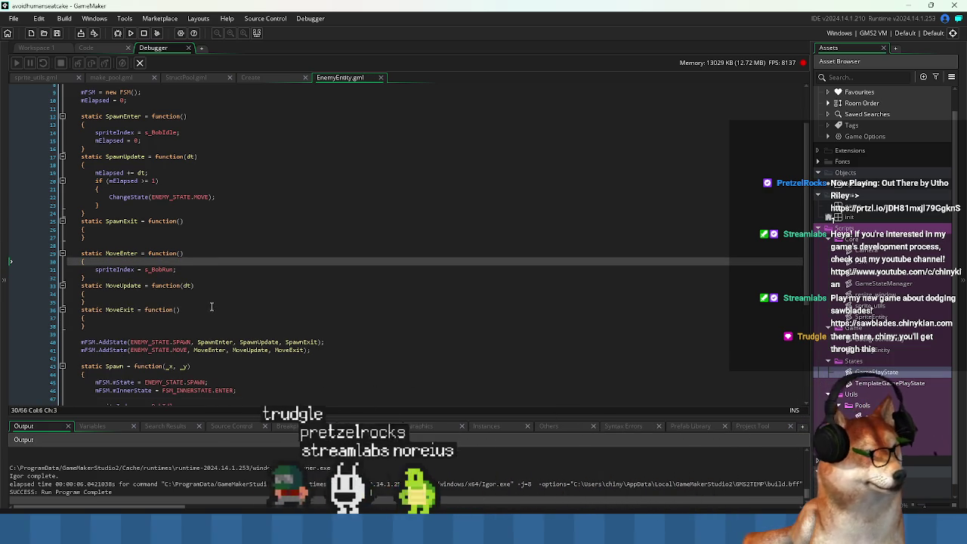
left_click(174, 326)
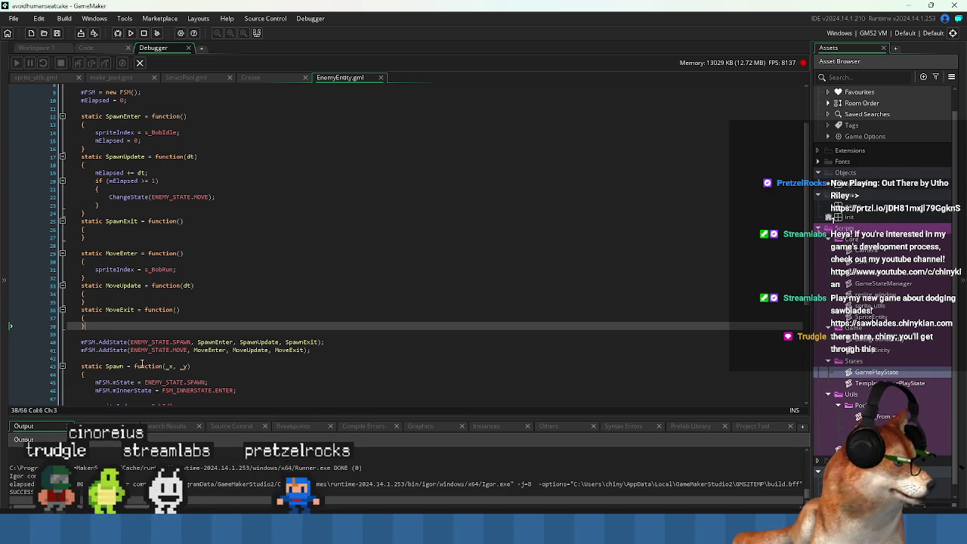
scroll(142, 365, "down", 7)
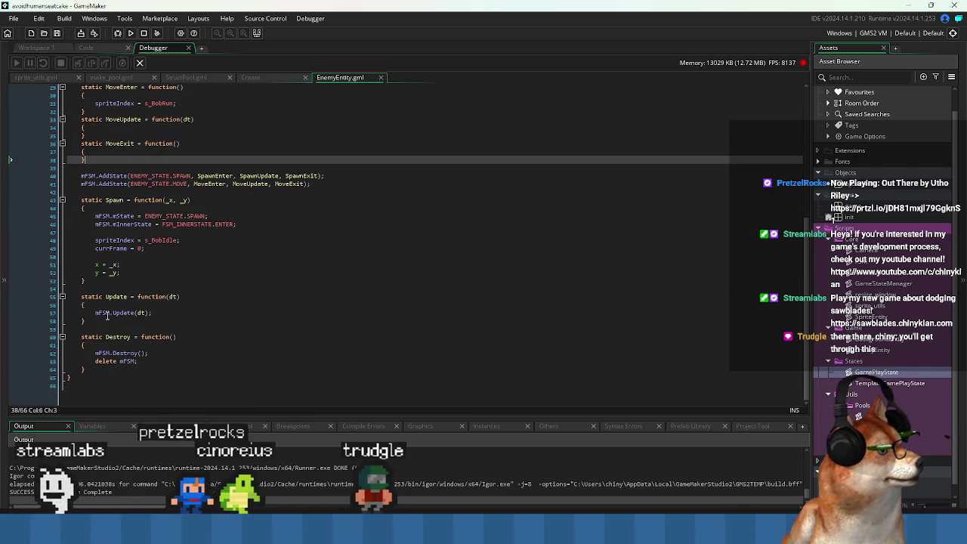
- Review AddState and ChangeState in FSM.gml, close it, and return to the top of EnemyEntity.gml
double_click(123, 312)
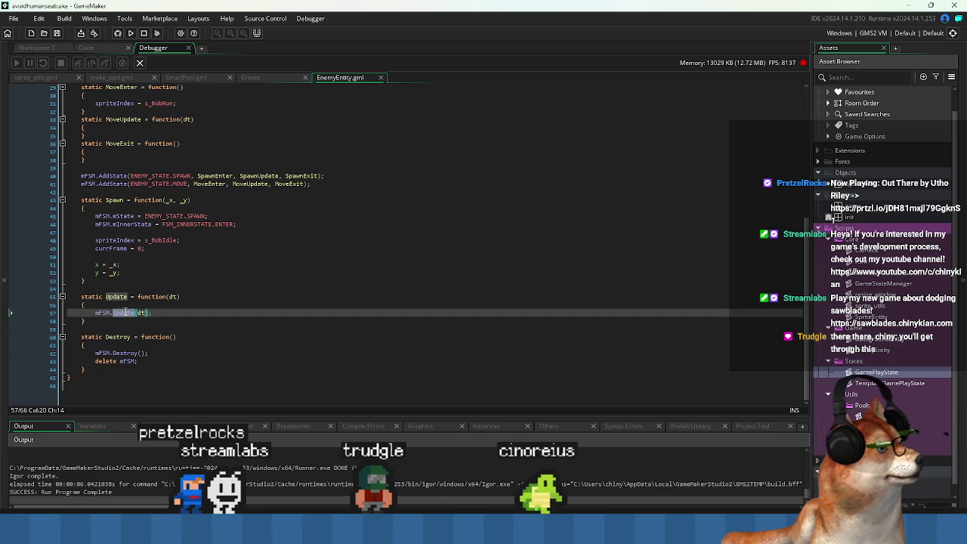
scroll(124, 312, "up", 6)
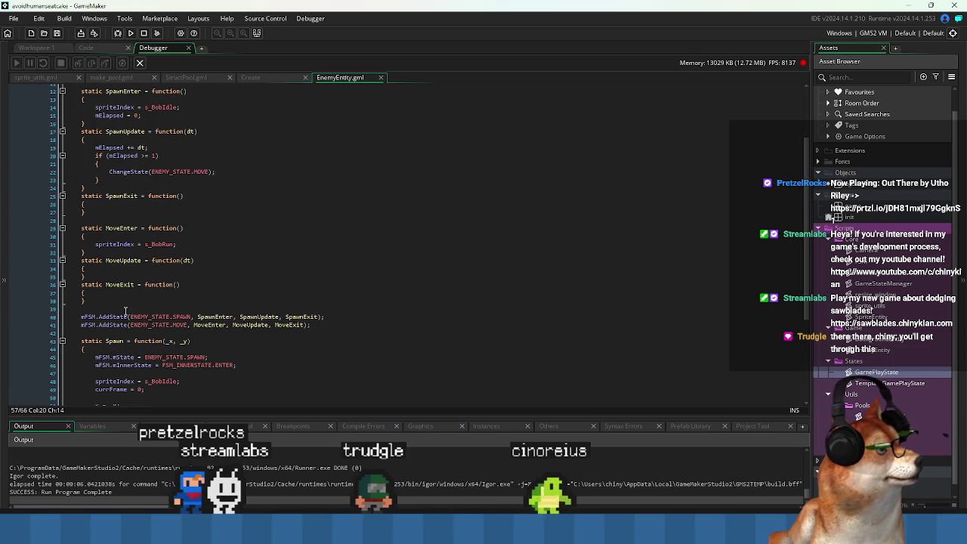
scroll(125, 312, "up", 4)
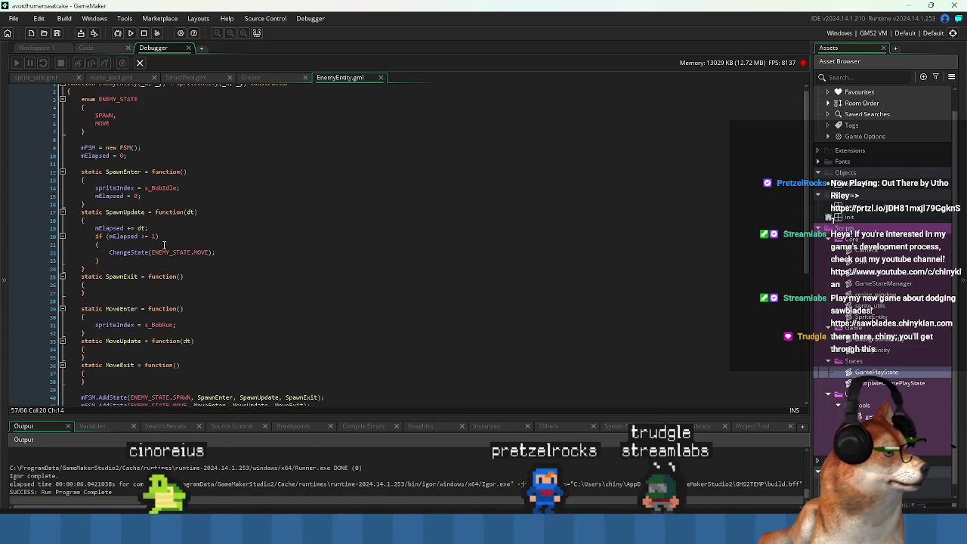
middle_click(125, 147)
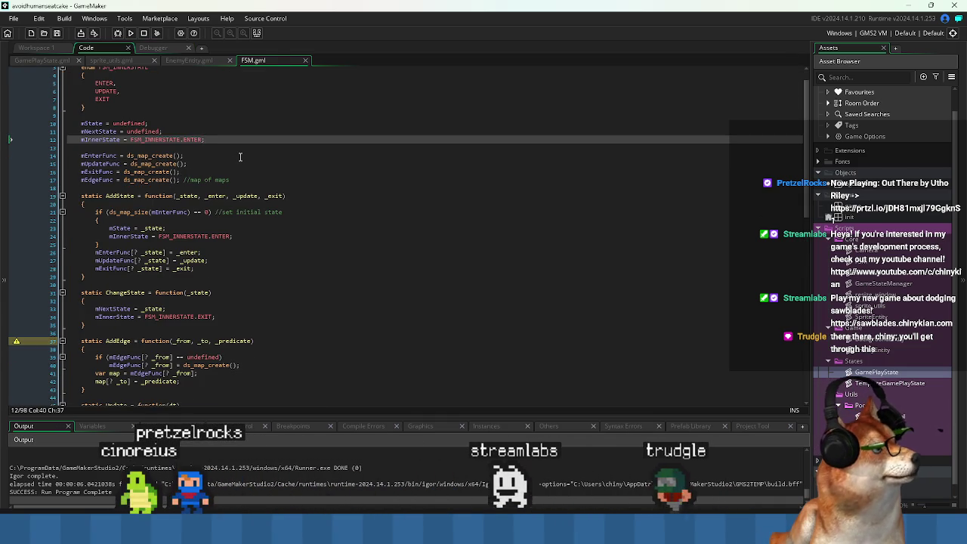
scroll(241, 156, "down", 3)
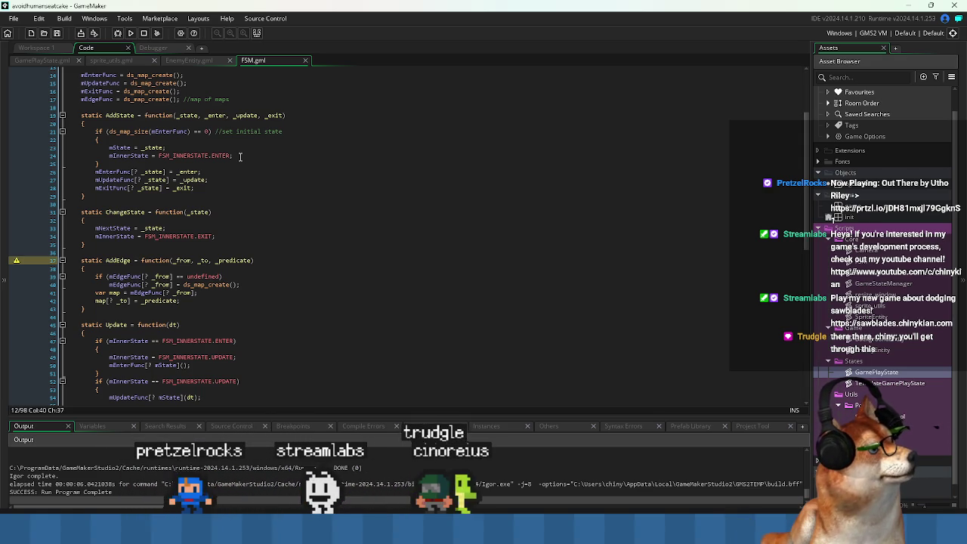
left_click(306, 61)
scroll(113, 70, "up", 3)
left_click(113, 71)
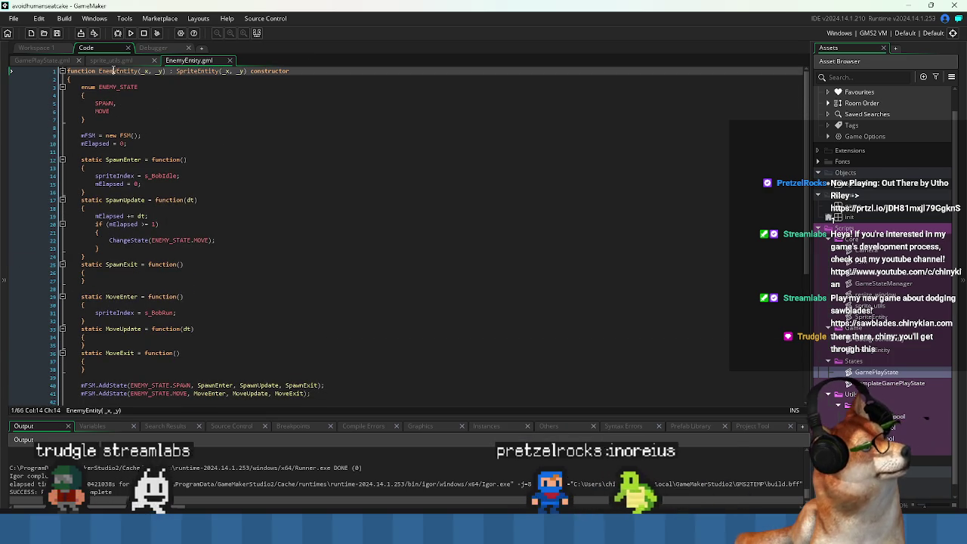
- Wrap SpawnEnter's function in method(self, ...) and save the script
double_click(113, 70)
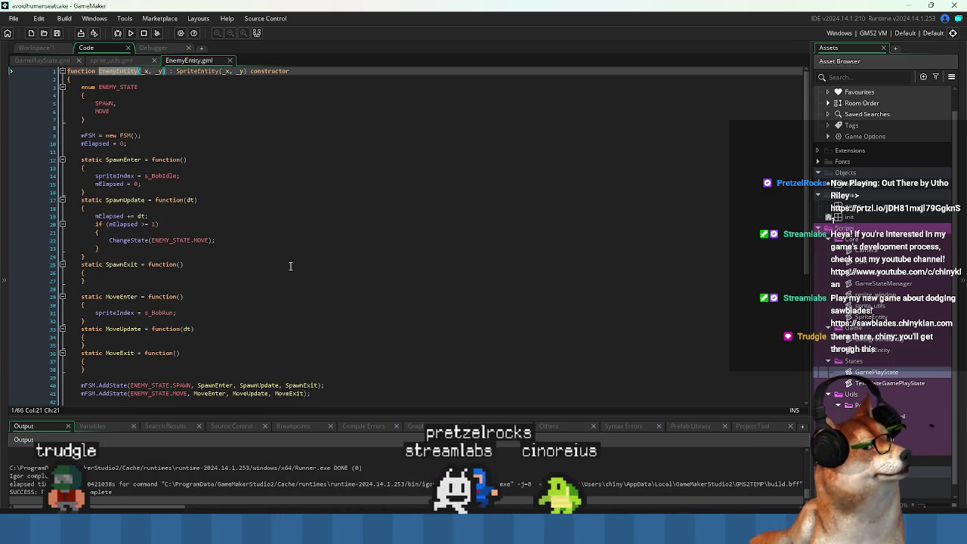
left_click(252, 277)
left_click(244, 186)
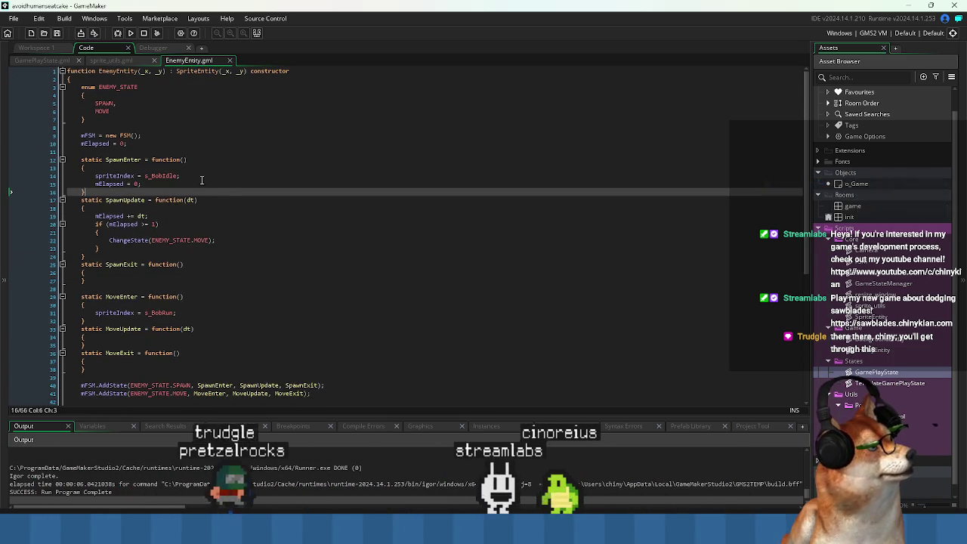
left_click(242, 160)
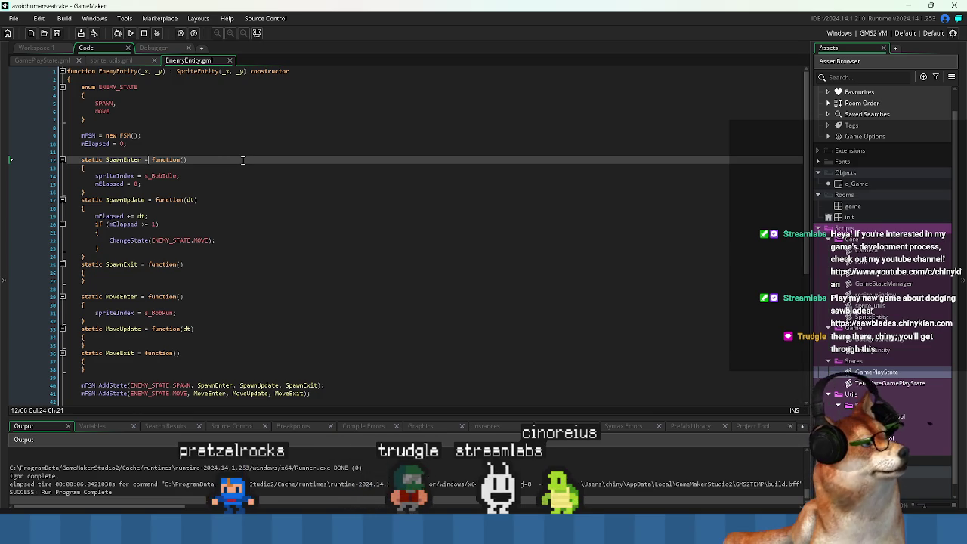
type("method(")
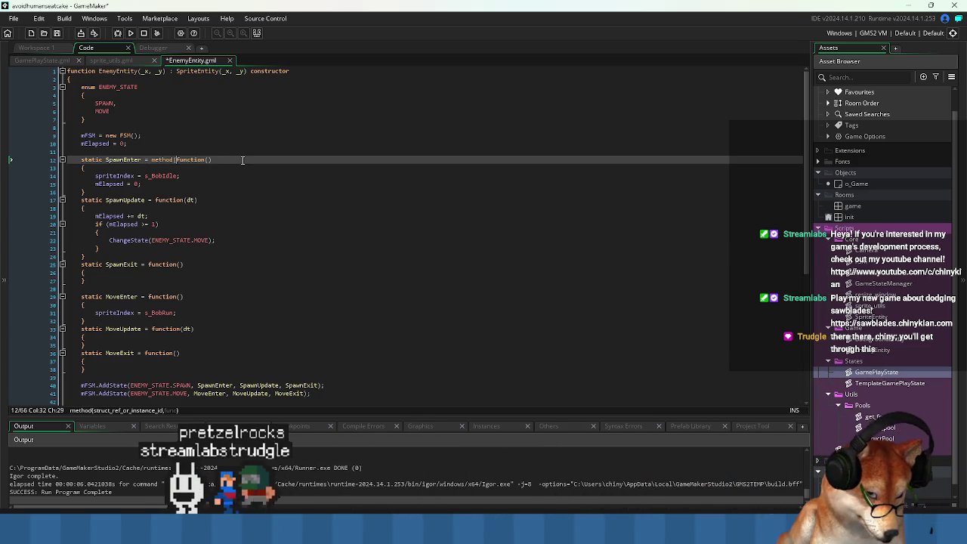
type("self,")
key("End")
key("ctrl+s")
- Bind SpawnUpdate and SpawnExit with method(self, ...), closing their blocks with ');'
key("Down")
key("Down")
key("Down")
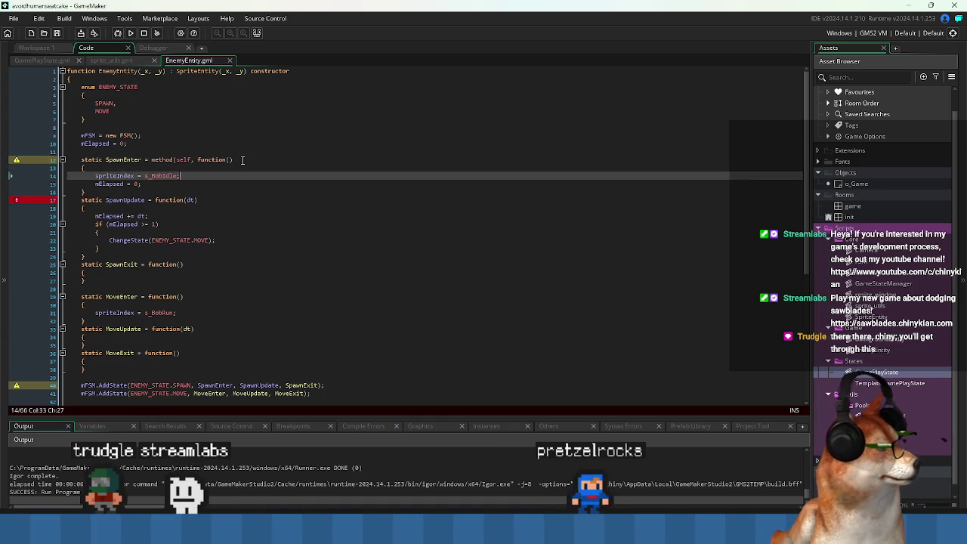
key("ctrl+z")
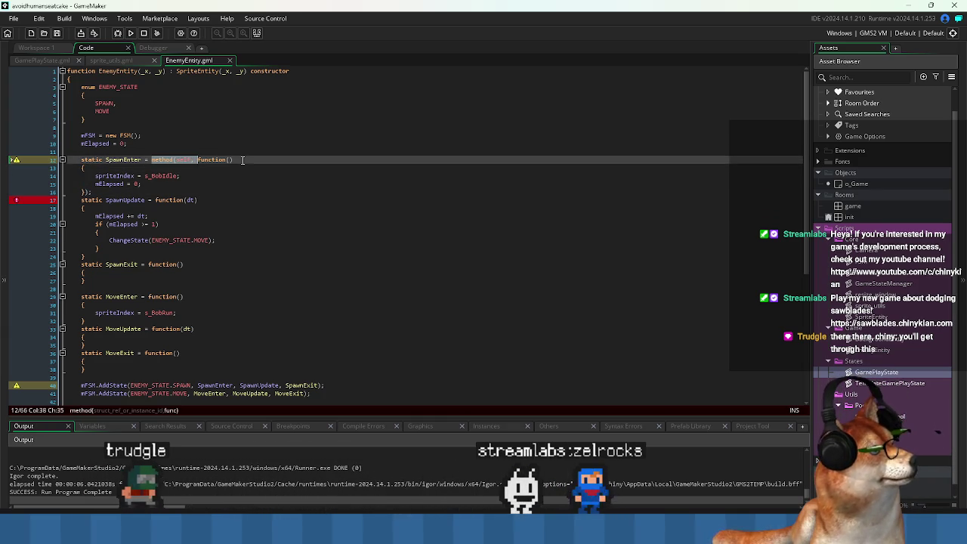
key("Down")
key("Down")
key("Down")
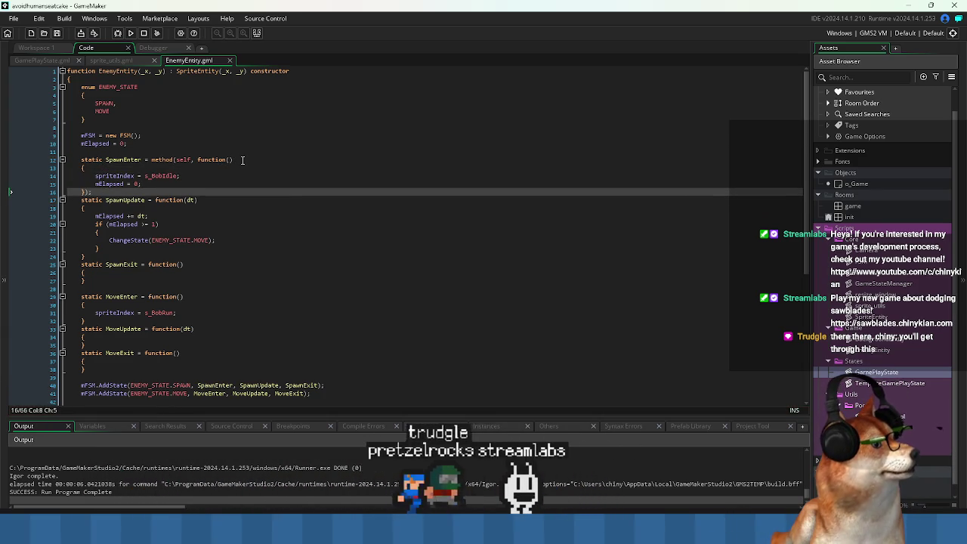
key("Down")
key("ctrl+v")
key("ctrl+s")
key("Down")
key("Down")
key("Down")
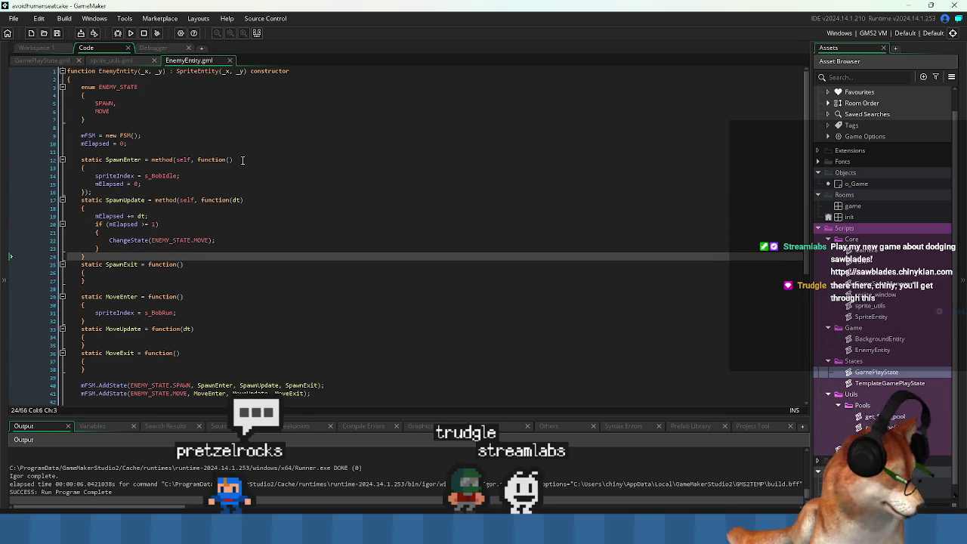
type(");")
key("Down")
key("ctrl+v")
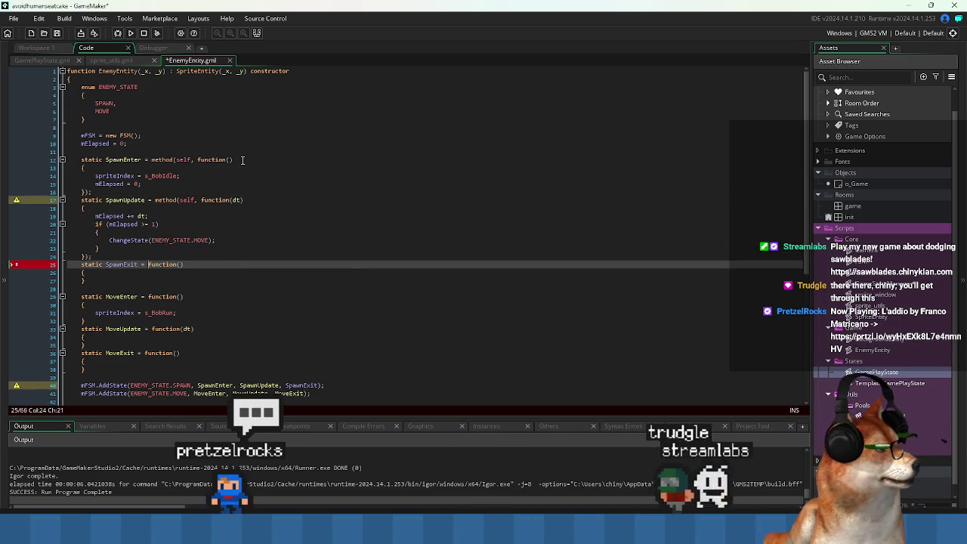
- Apply the same method(self, ...) binding to MoveEnter, MoveUpdate and MoveExit
key("Down")
key("Down")
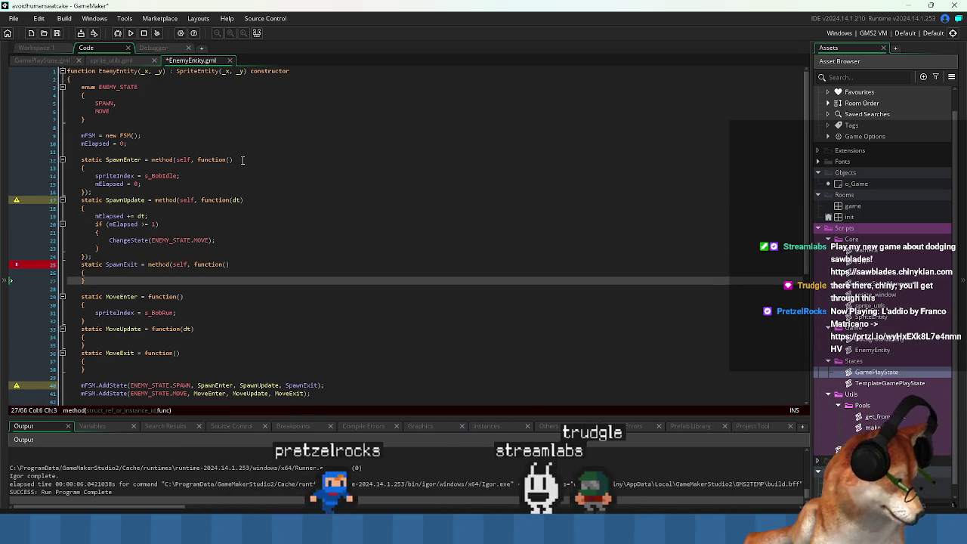
key("Down")
key("Down")
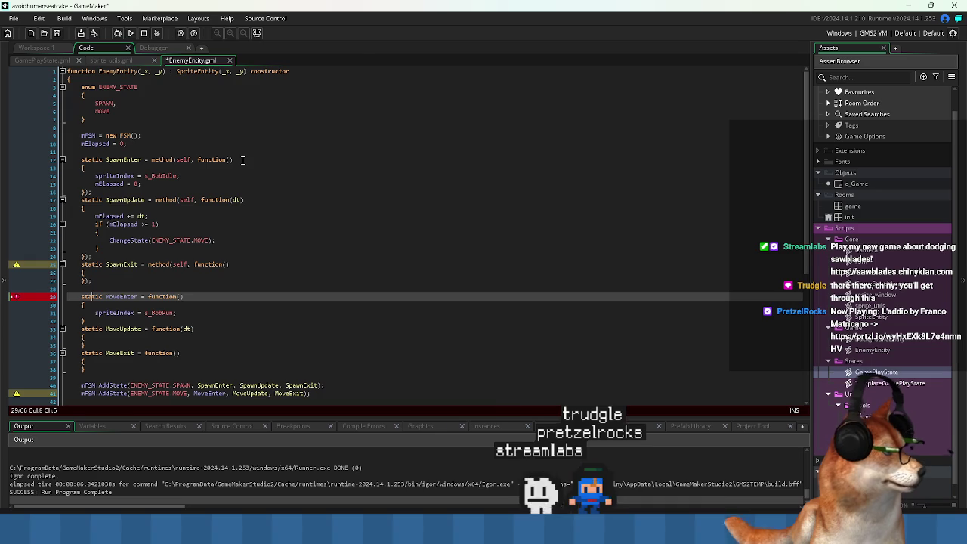
key("ctrl+v")
key("Down")
key("Down")
key("Down")
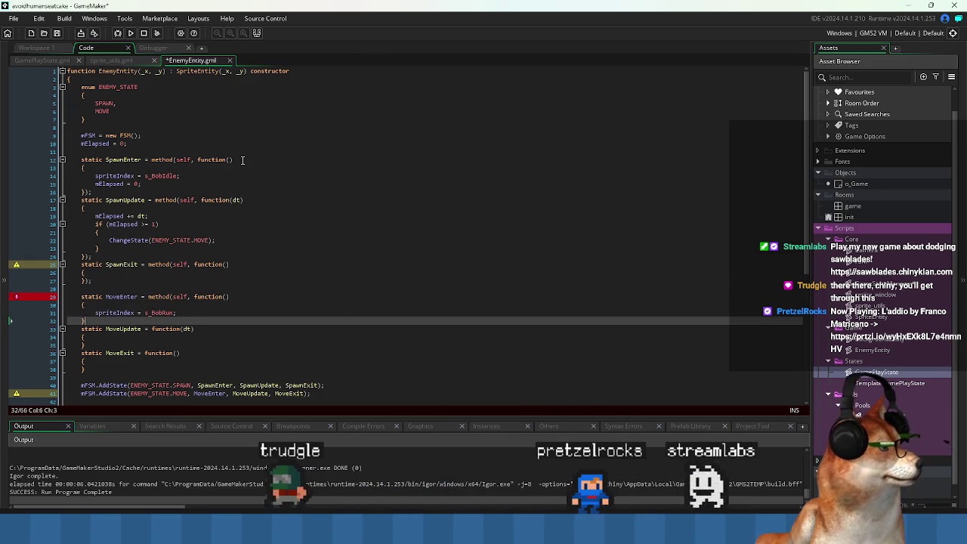
key("Down")
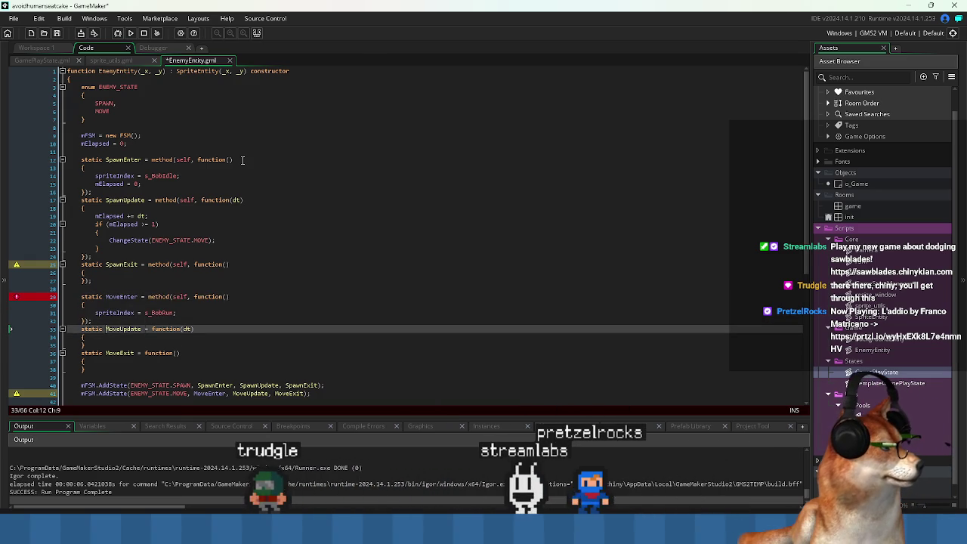
type("method(self,")
key("Down")
key("Down")
key("Down")
type(");")
key("Down")
key("Down")
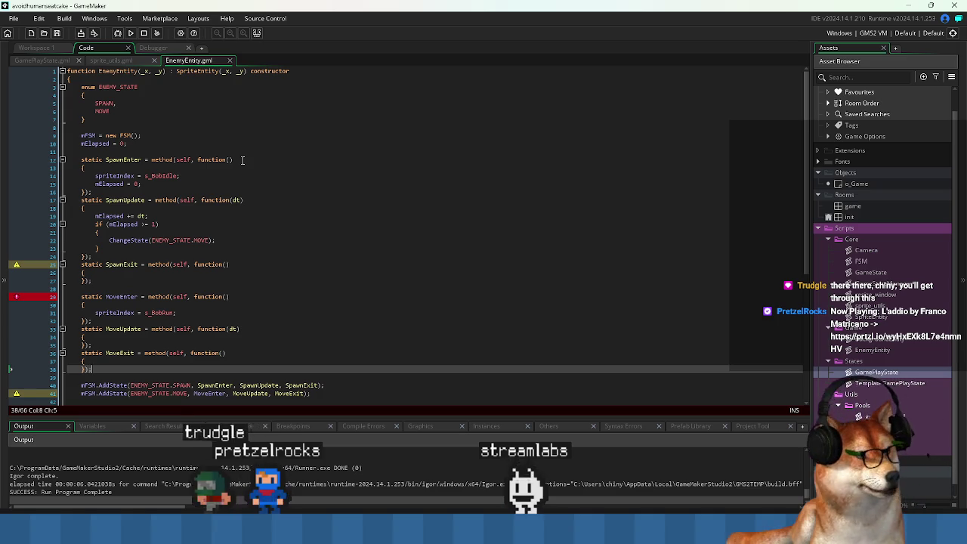
- Prefix line 22's ChangeState call with mFSM, save, and start a new build
left_click(458, 295)
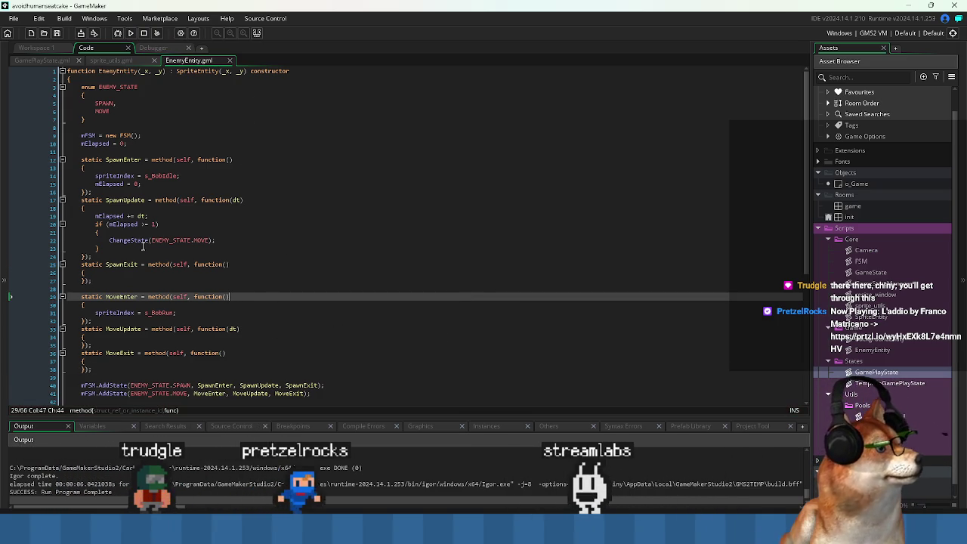
left_click(108, 240)
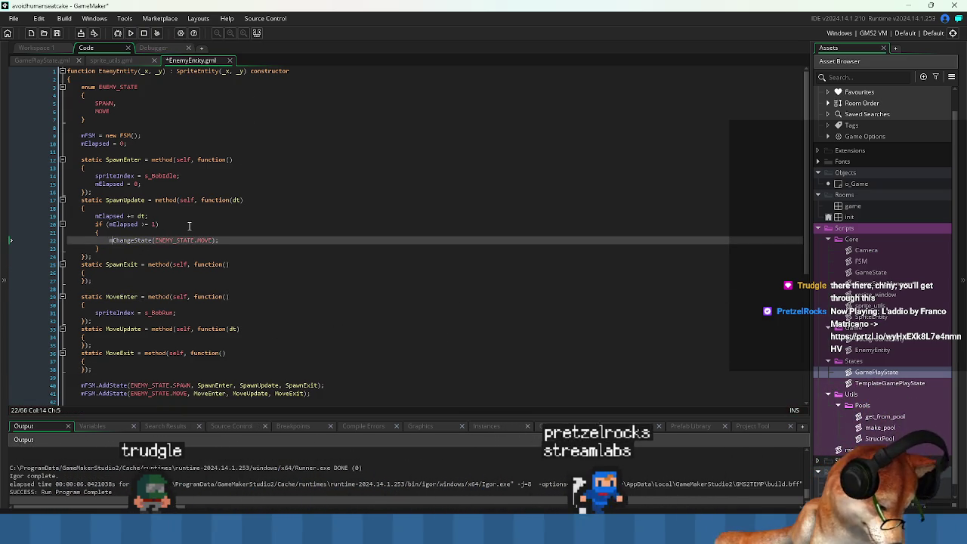
type("FSM.")
key("ctrl+s")
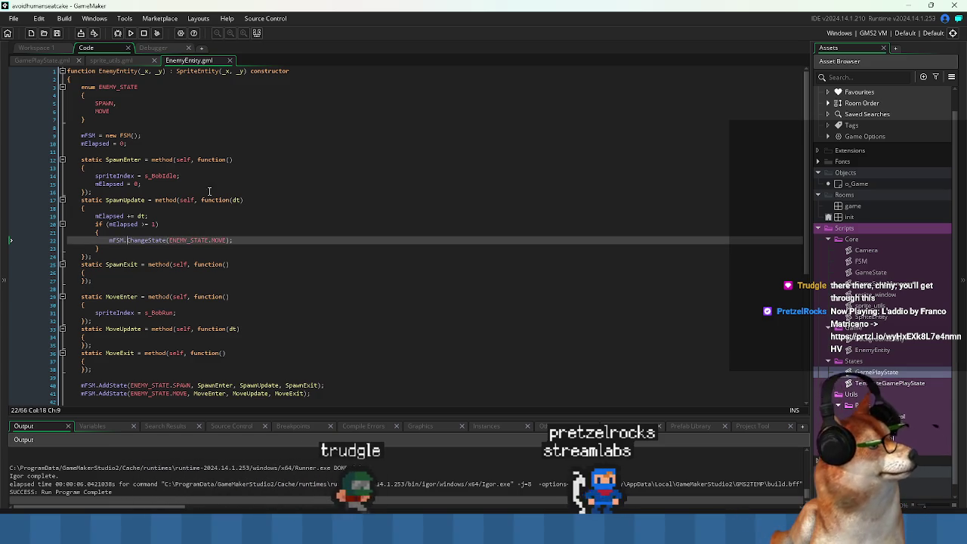
left_click(134, 35)
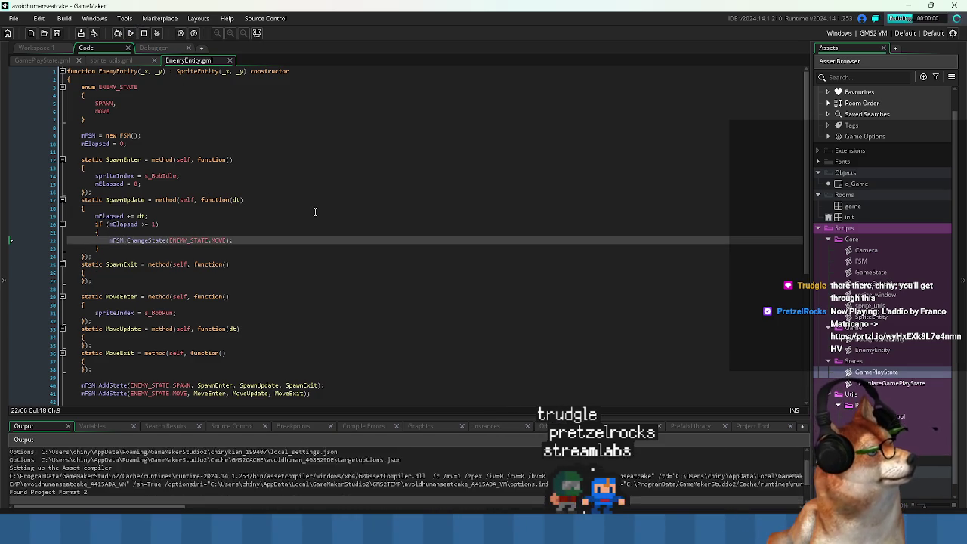
- Confirm the rebuilt game shows the enemy sprite, then reselect EnemyEntity on line 1 of the script
left_click(324, 246)
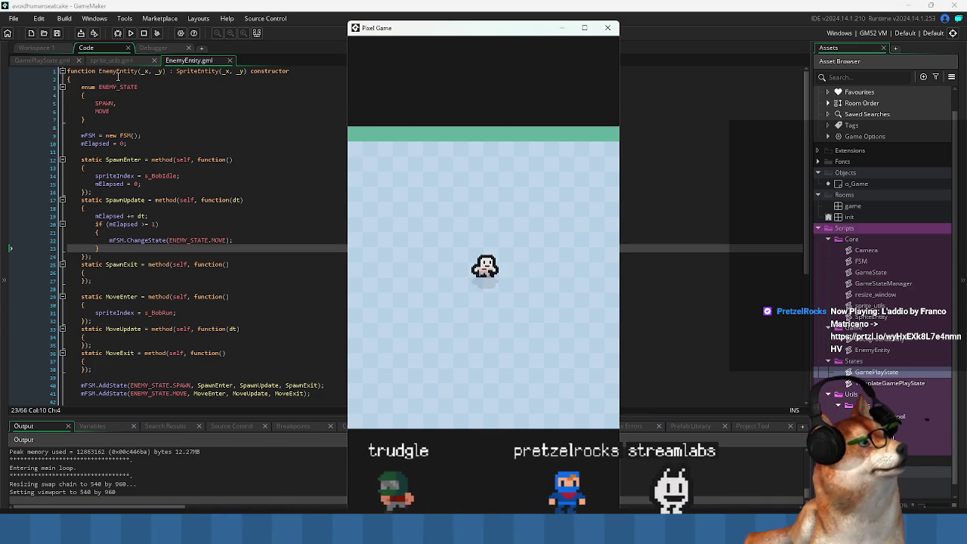
left_click_drag(112, 70, 139, 72)
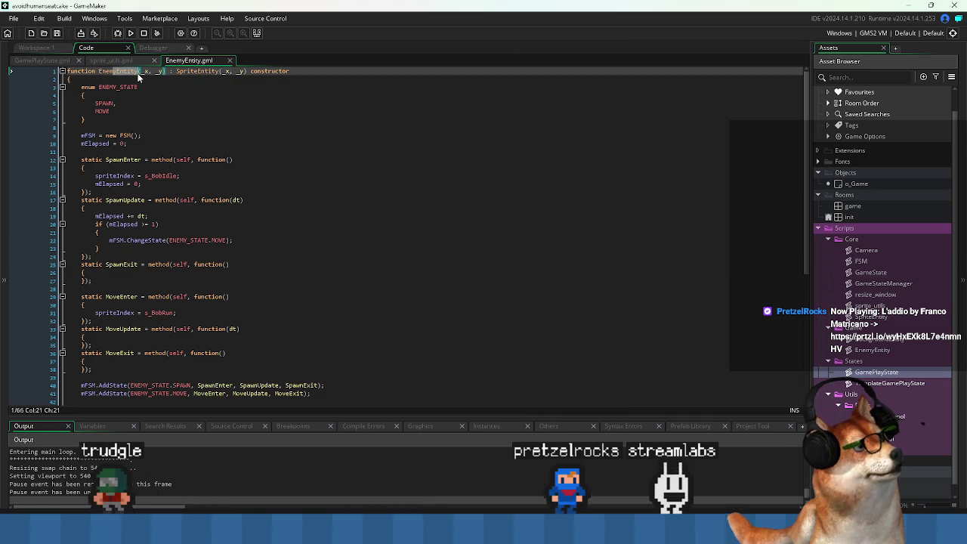
double_click(123, 72)
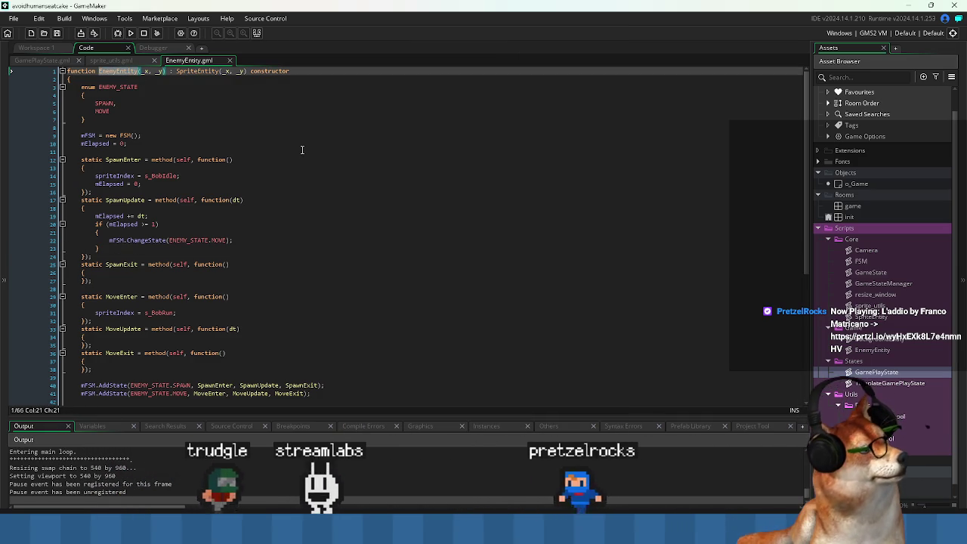
left_click(175, 166)
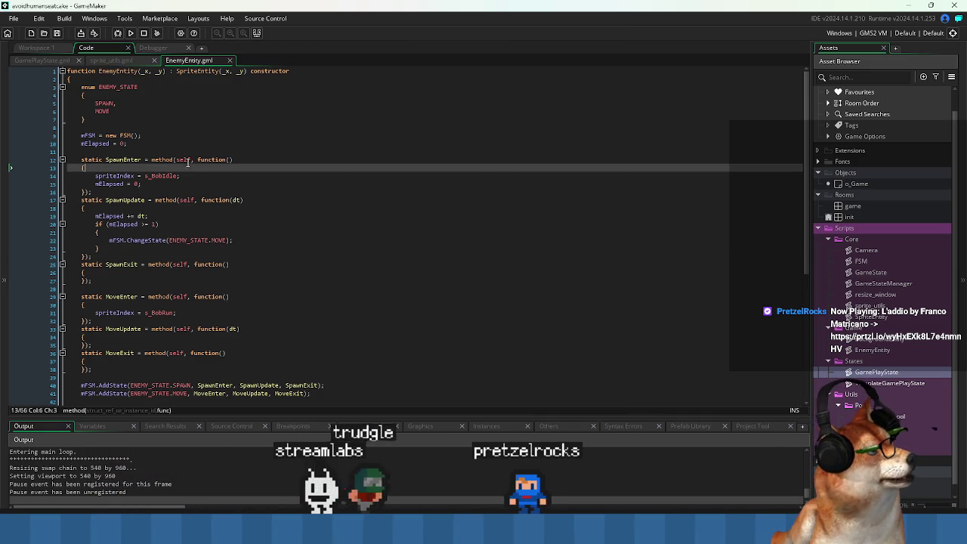
- Inspect the static and self keywords on SpawnEnter's line 12, then switch to GamePlayState.gml
double_click(183, 159)
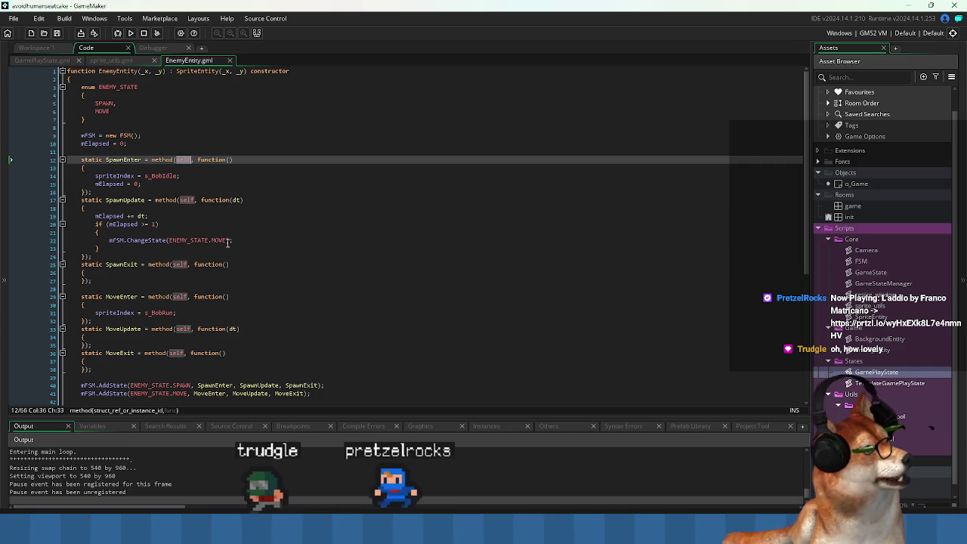
double_click(91, 159)
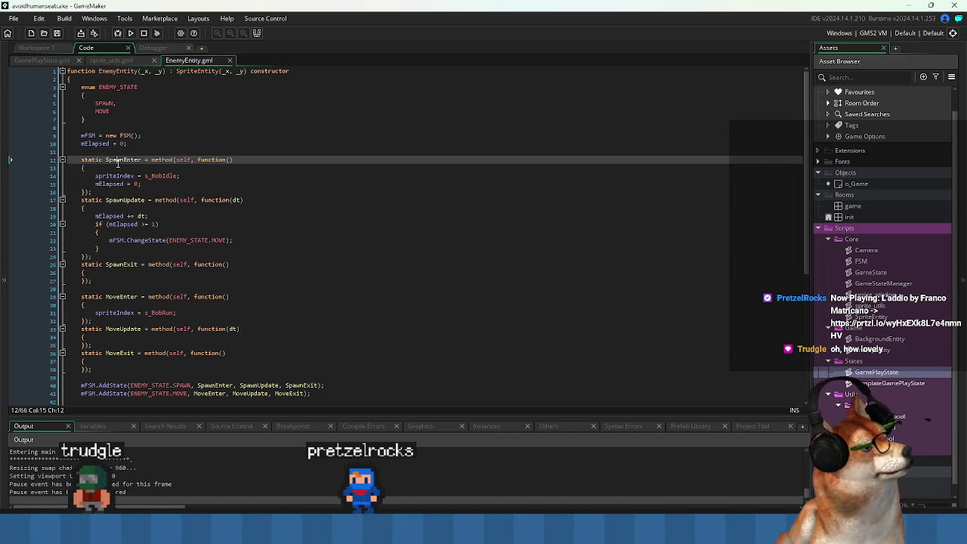
double_click(91, 160)
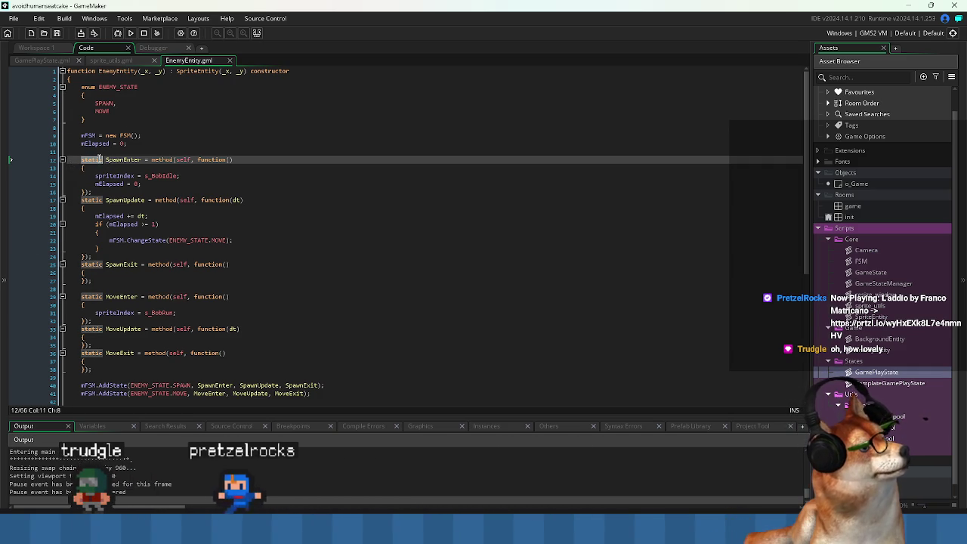
left_click(185, 160)
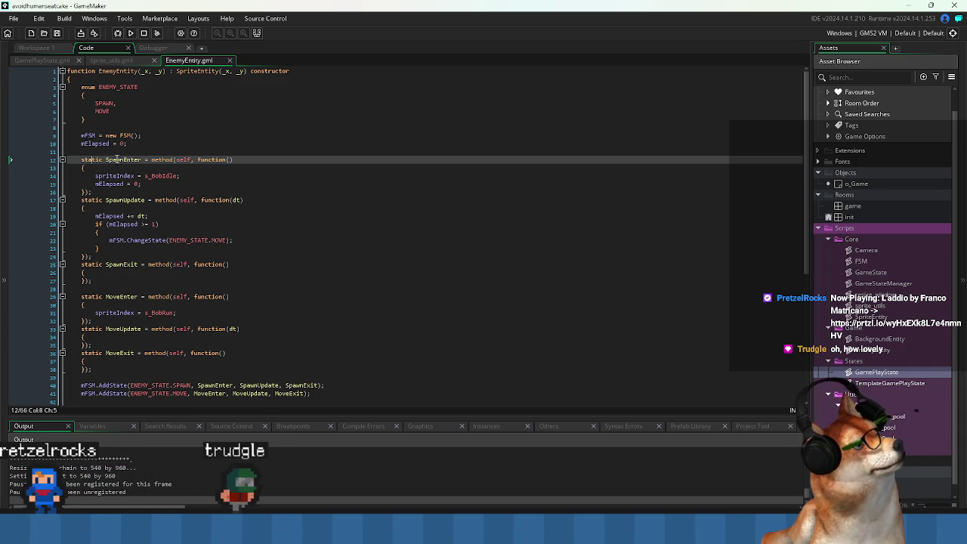
left_click(83, 165)
left_click(83, 160)
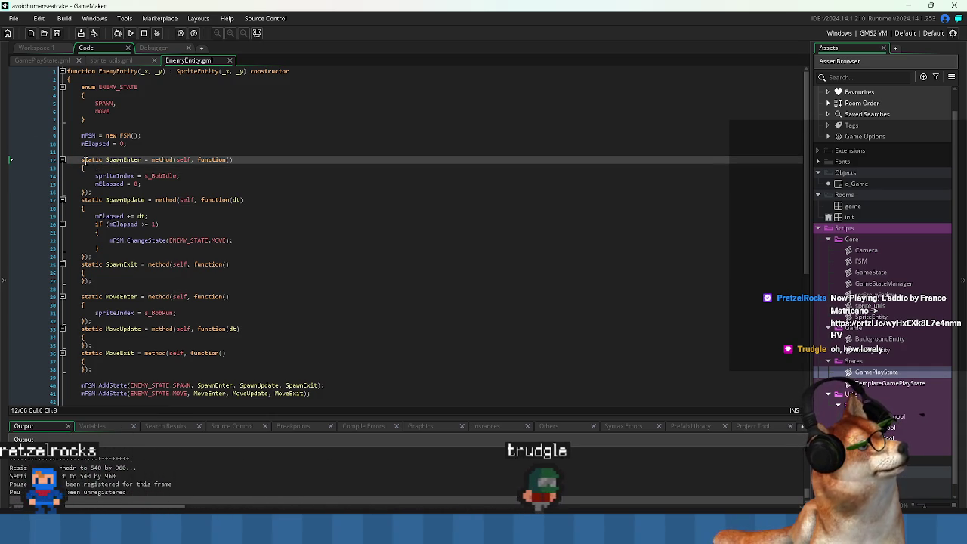
left_click(44, 60)
key("Down")
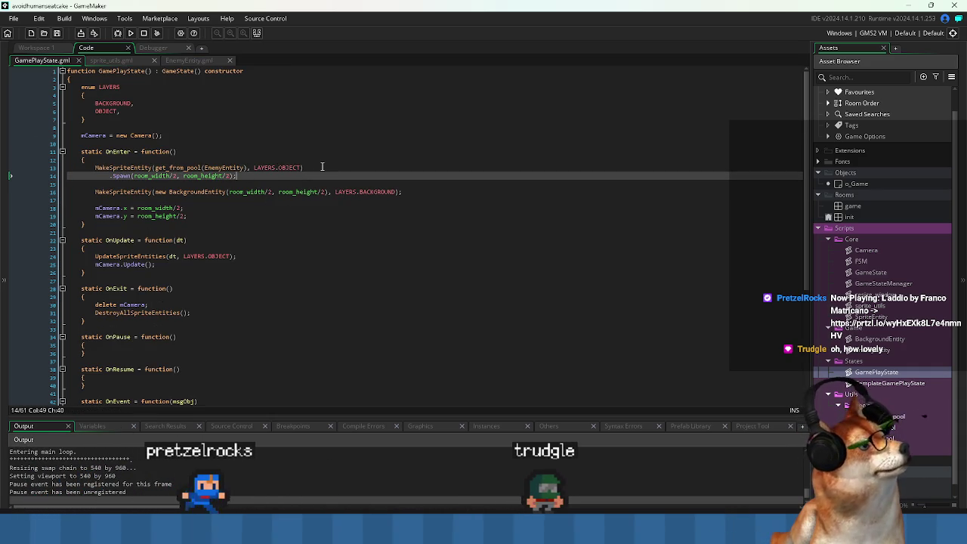
- Duplicate the EnemyEntity spawn call, placing the two at room_width/2 - 30 and + 30
key("shift+Up")
key("ctrl+c")
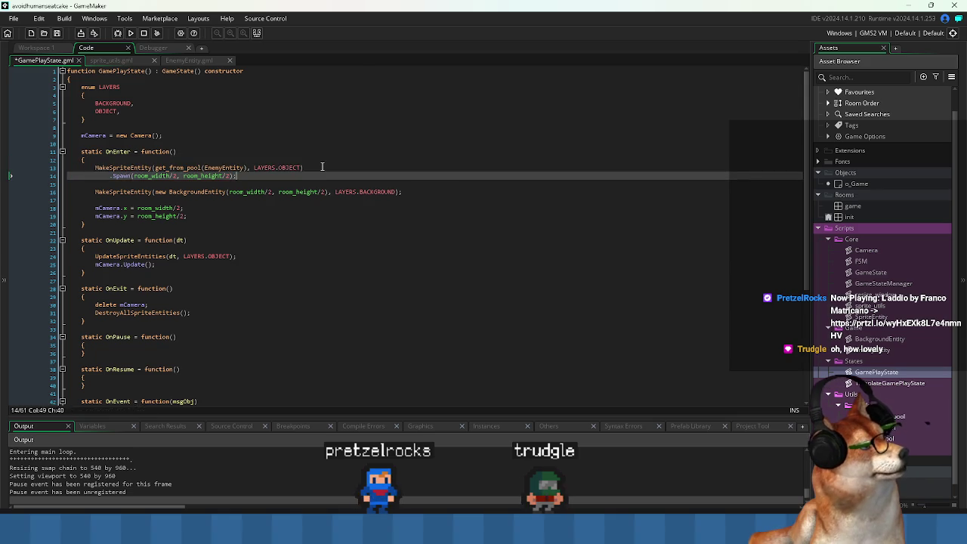
key("Return")
key("Return")
key("ctrl+v")
key("Up")
key("Up")
key("Up")
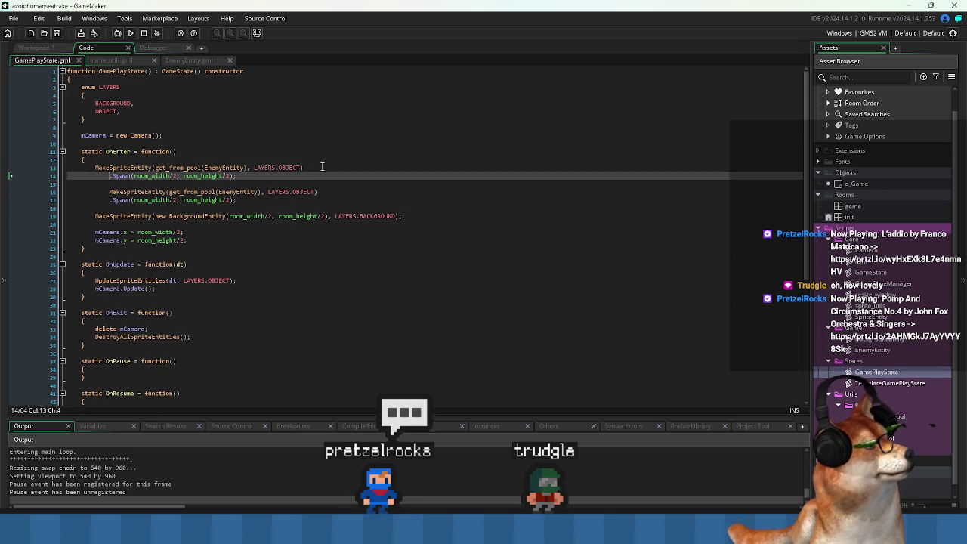
type("- 30")
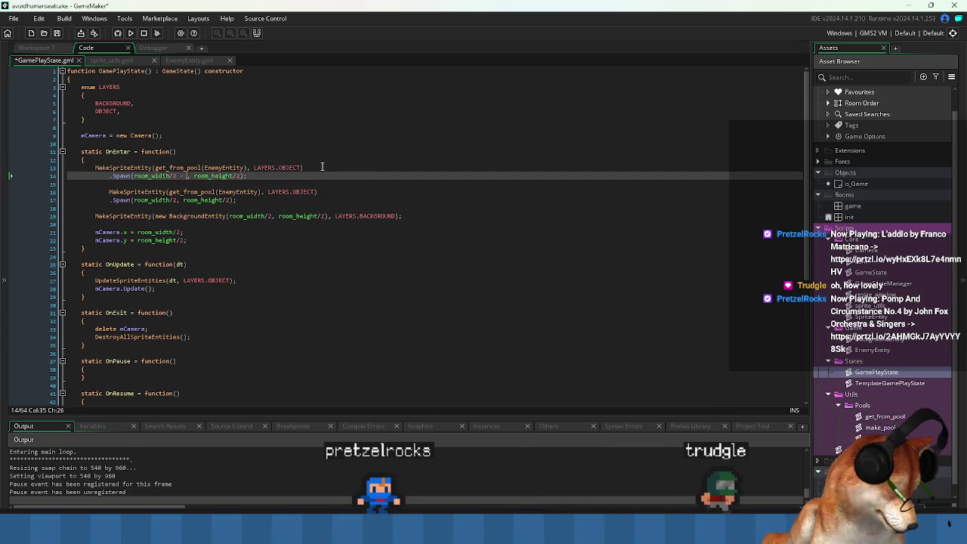
key("Down")
key("Down")
key("Down")
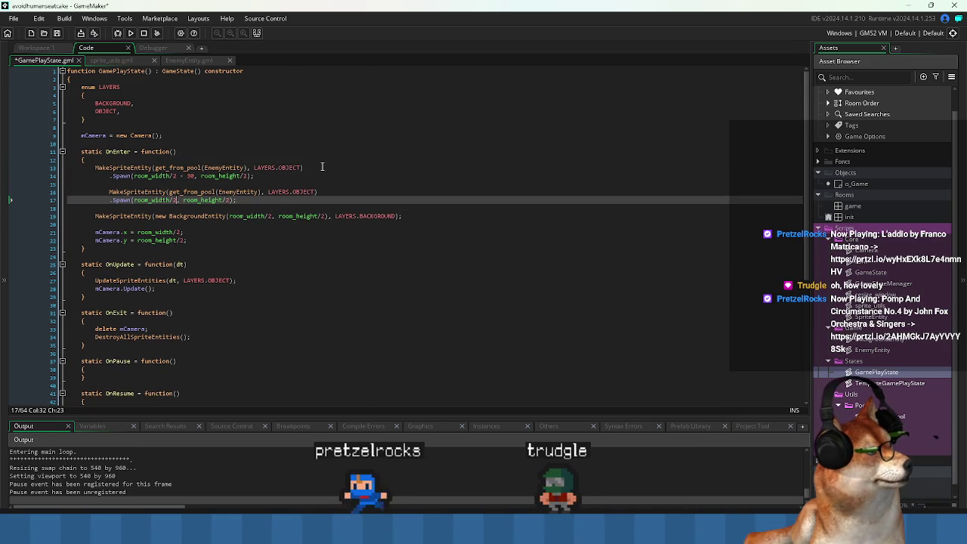
type("+ 30")
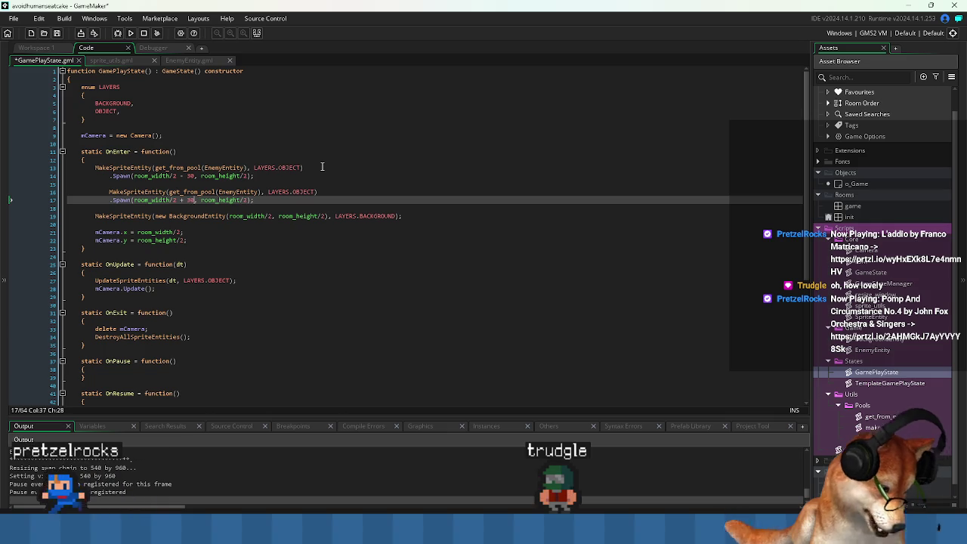
- Restart the game to see both enemies, then close the game window
key("F5")
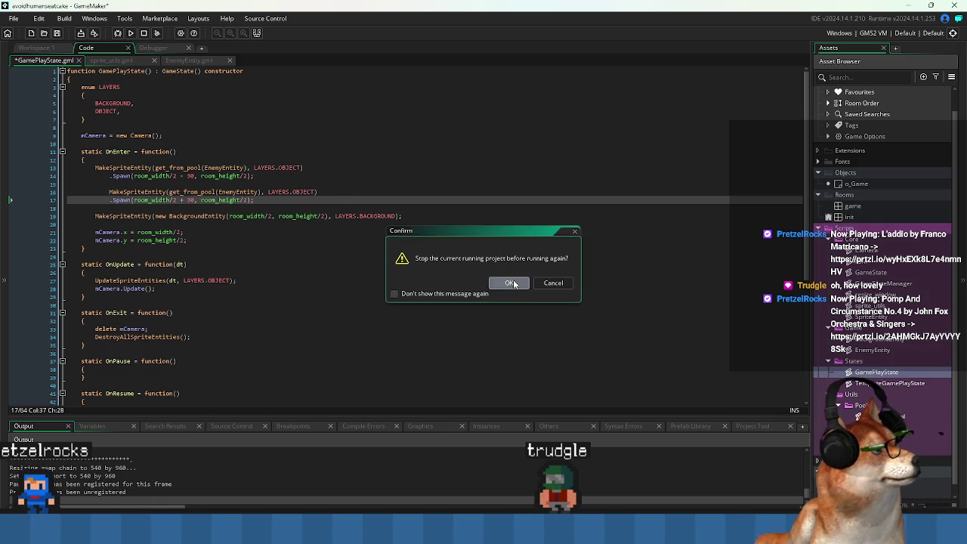
left_click(509, 283)
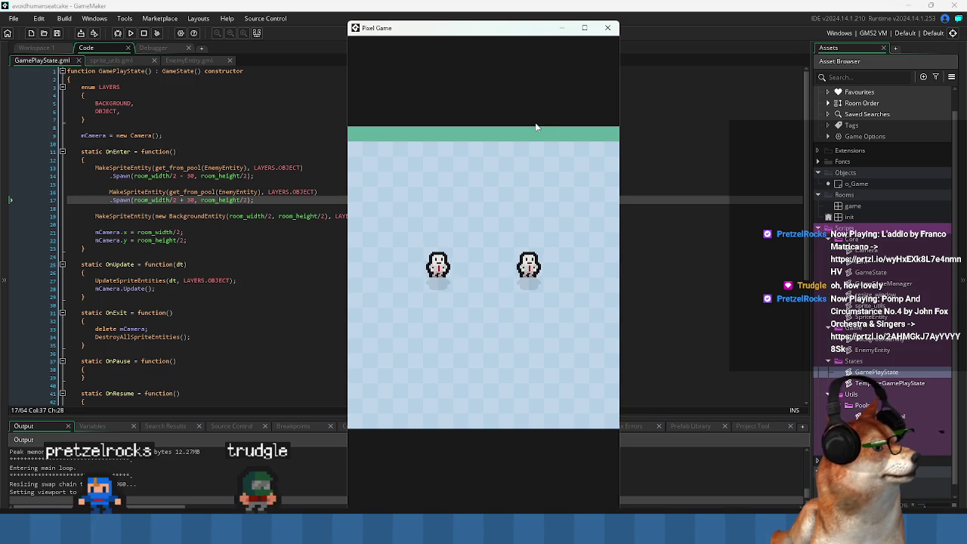
left_click(608, 28)
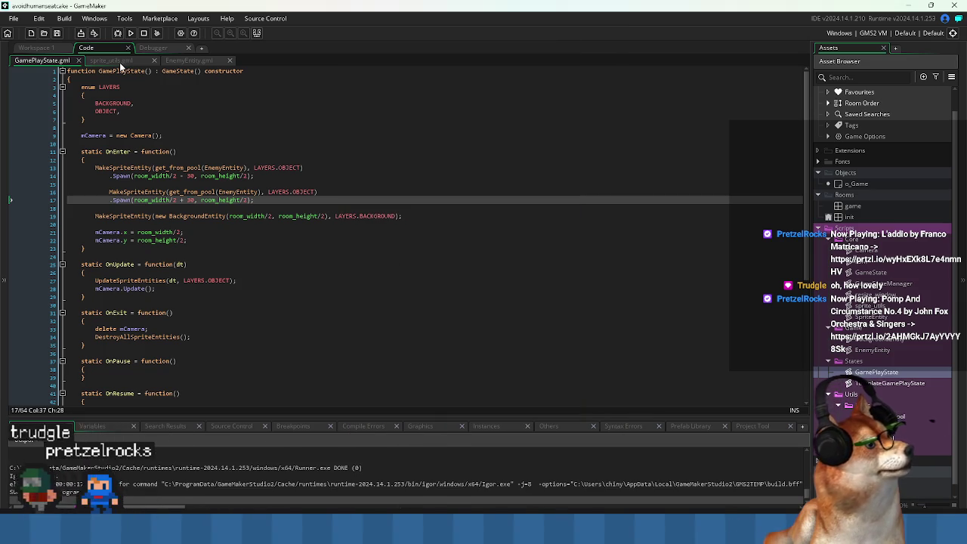
- In EnemyEntity.gml, delete 'static' from the SpawnEnter, SpawnUpdate and SpawnExit declarations
left_click(172, 59)
left_click(287, 193)
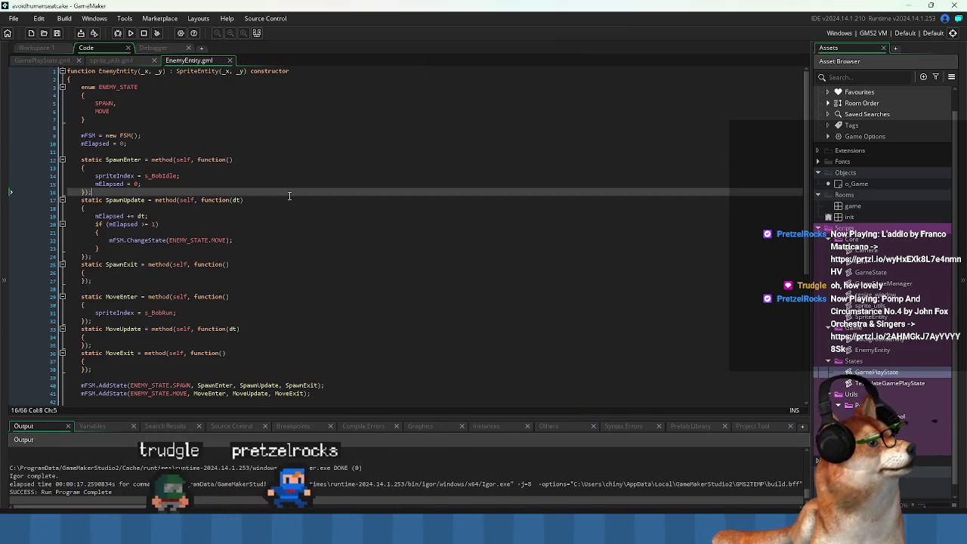
left_click(251, 258)
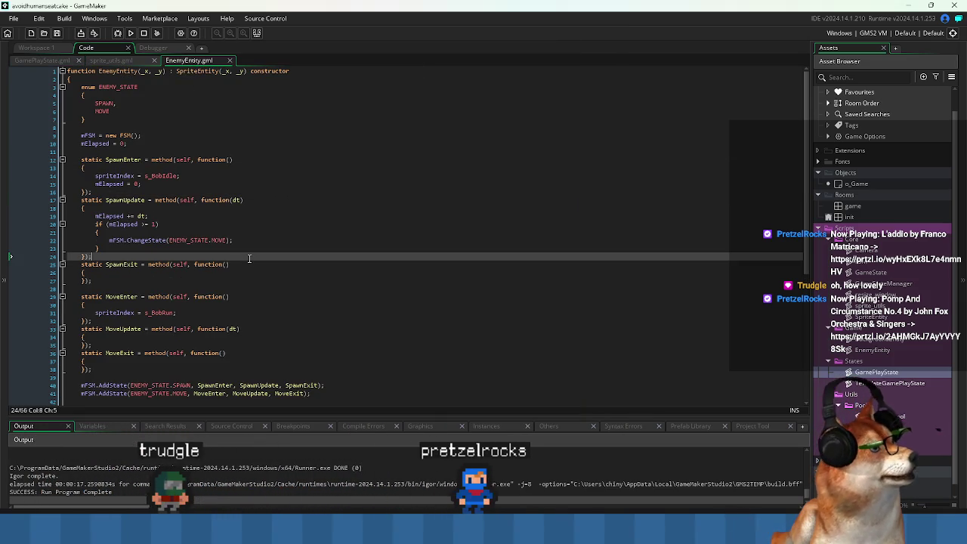
left_click(161, 149)
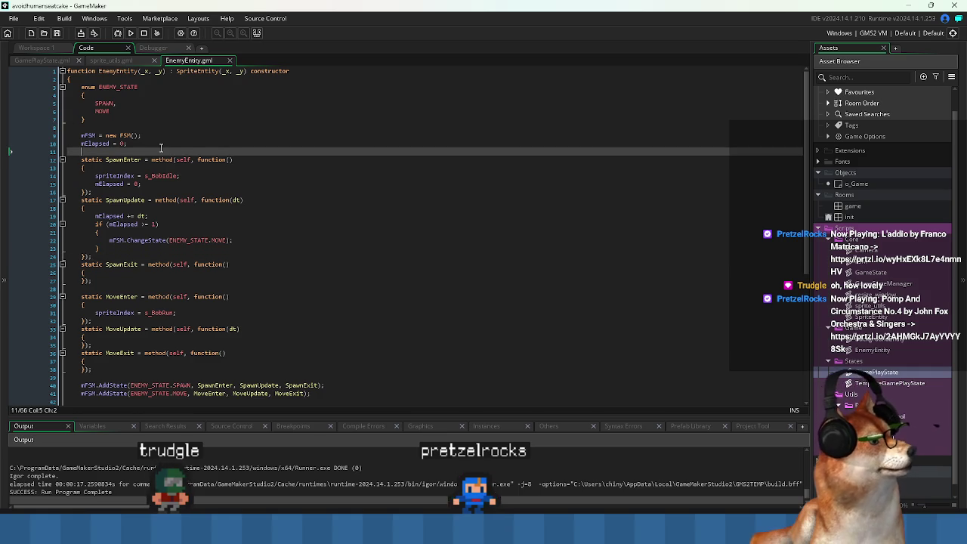
key("Down")
key("ctrl+shift+Right")
key("Down")
key("Down")
key("Down")
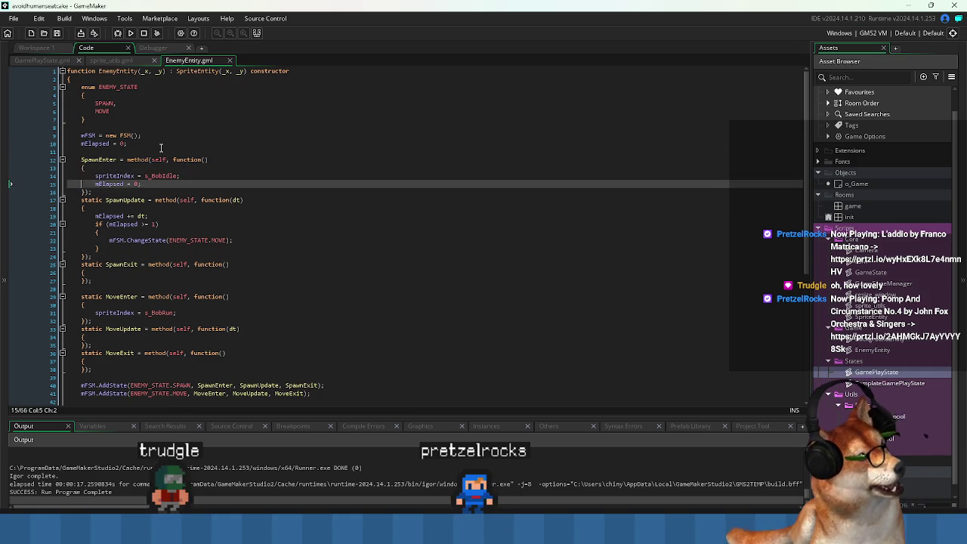
key("ctrl+shift+Right")
key("Down")
key("Down")
key("Down")
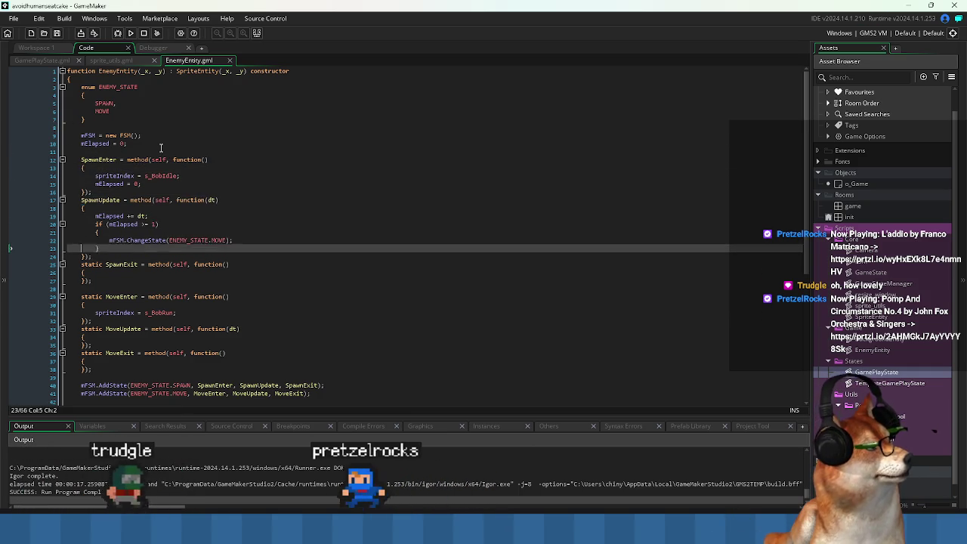
key("ctrl+shift+Right")
key("Delete")
- Delete 'static' from the MoveEnter, MoveUpdate and MoveExit declarations
key("Down")
key("Down")
key("Down")
key("ctrl+shift+Right")
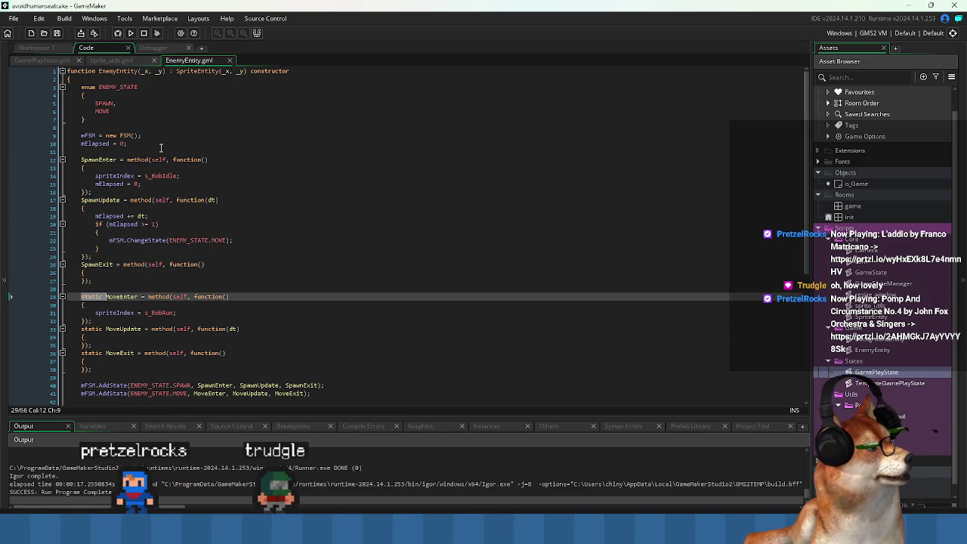
key("Down")
key("Down")
key("Down")
key("ctrl+shift+Right")
key("Delete")
key("Down")
key("Down")
key("Down")
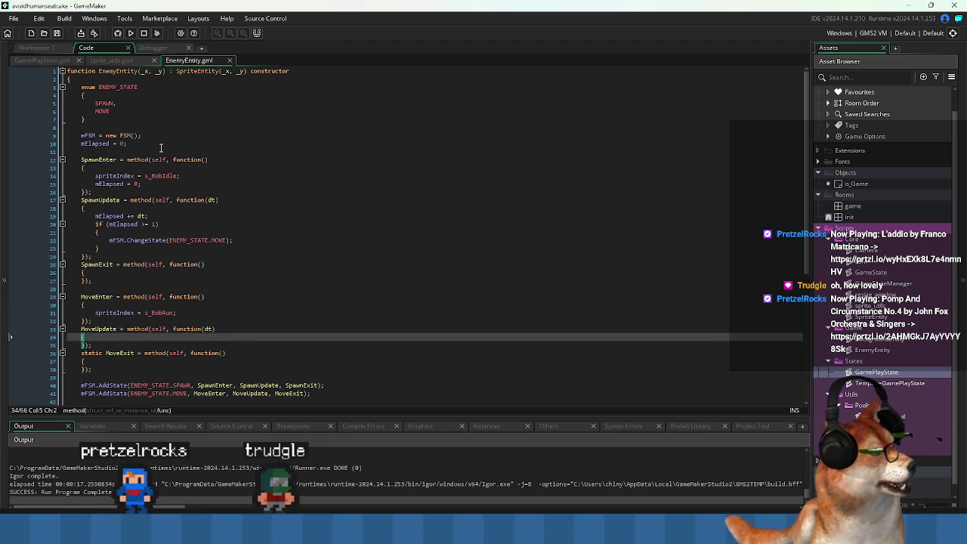
key("ctrl+shift+Right")
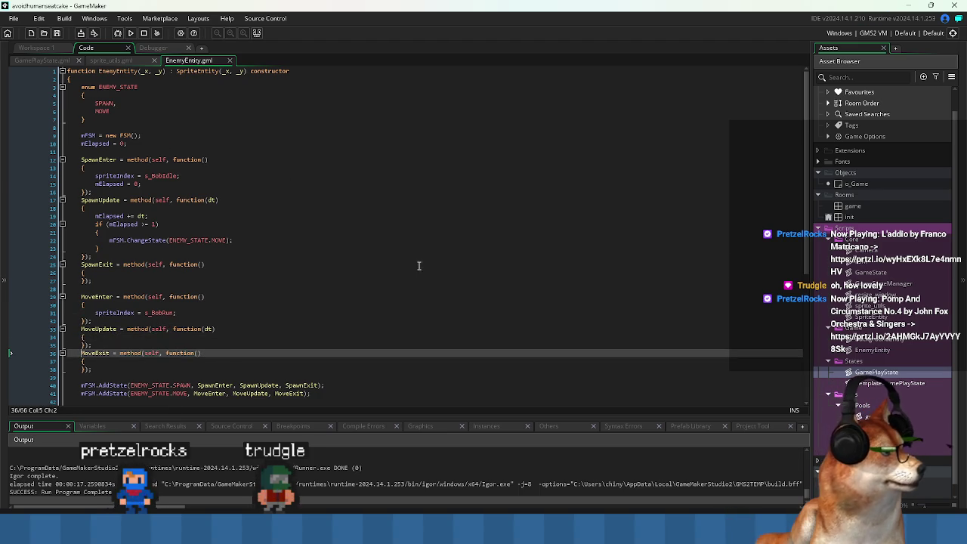
scroll(420, 266, "down", 3)
left_click(393, 258)
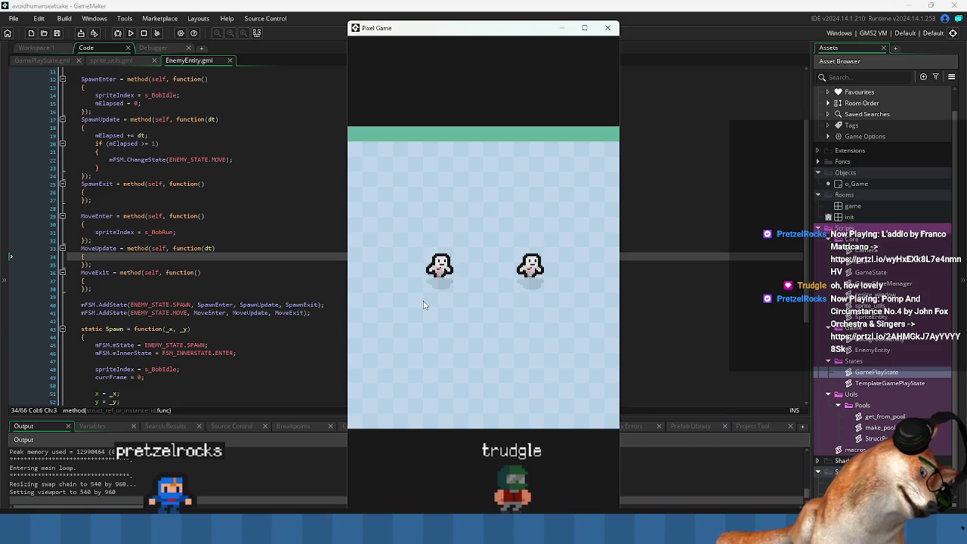
left_click(609, 28)
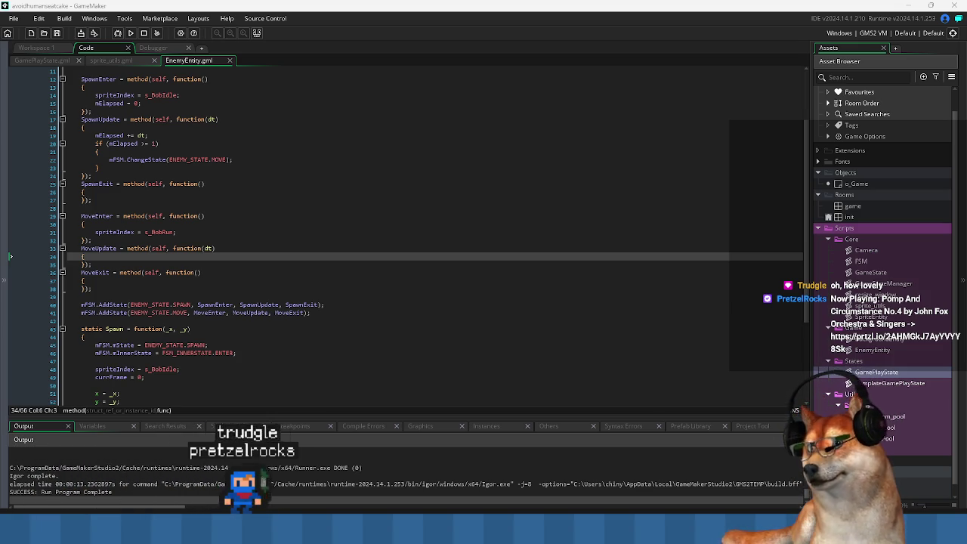
key("alt+Tab")
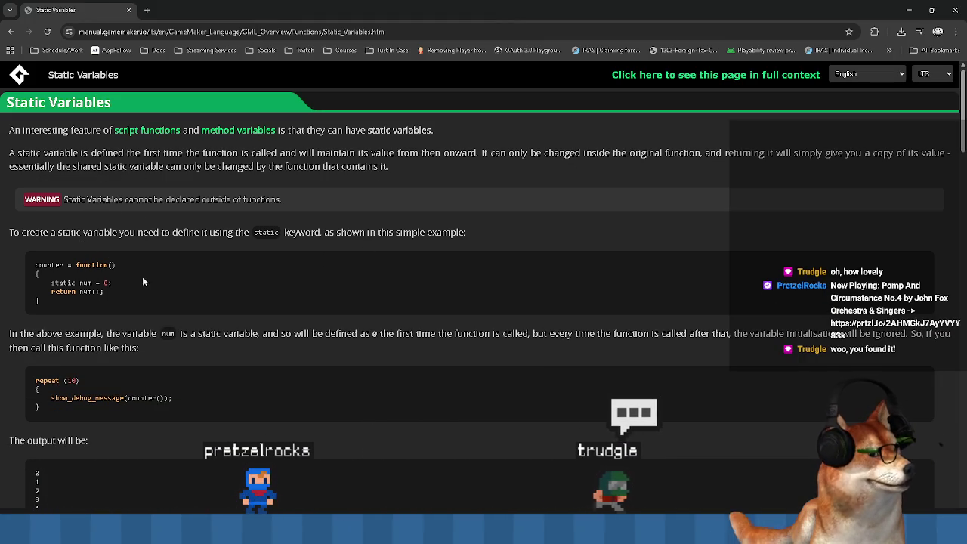
- Study the static counter example on the Static Variables manual page, then shrink the browser
left_click_drag(148, 294, 139, 263)
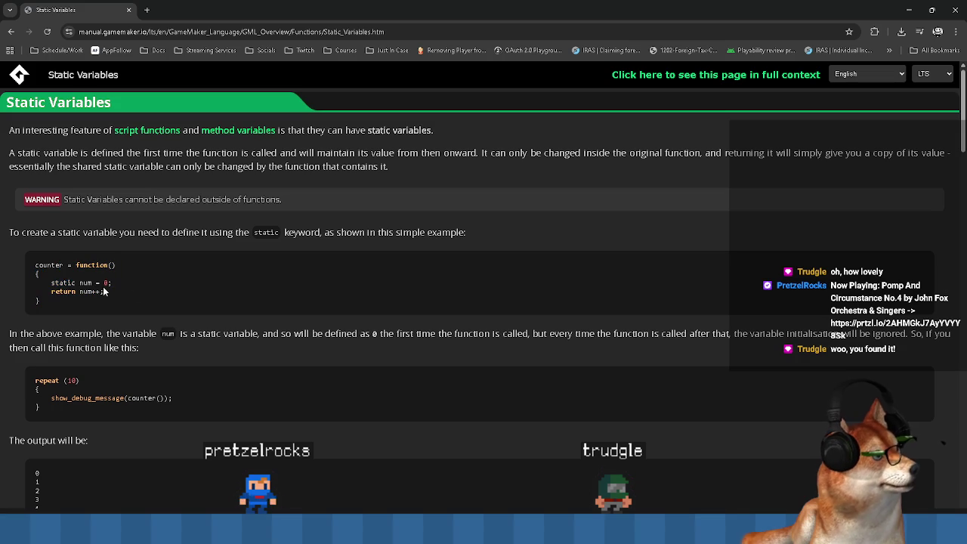
mouse_move(55, 286)
left_mouse_down()
mouse_move(103, 292)
mouse_move(51, 285)
mouse_move(152, 282)
left_mouse_up()
left_click(431, 142)
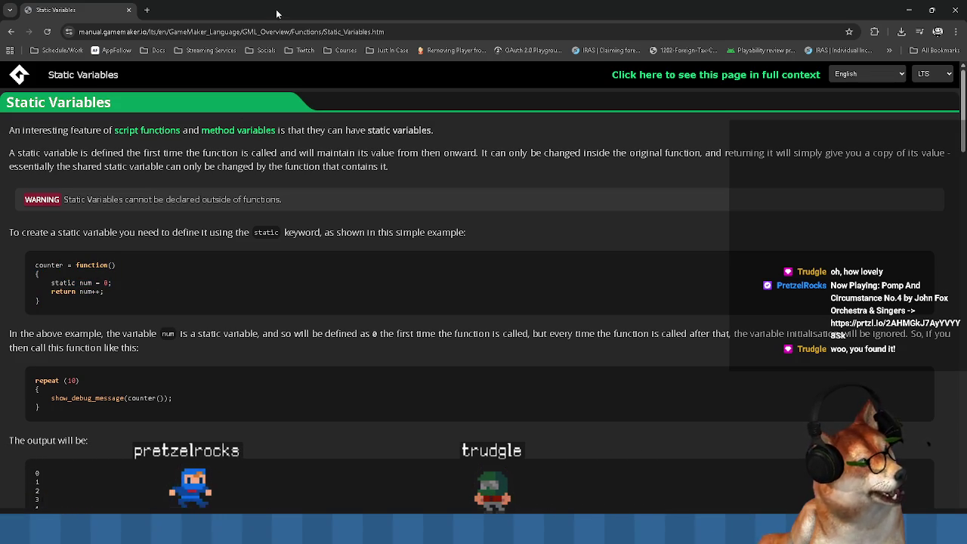
left_click_drag(431, 9, 511, 197)
scroll(125, 136, "up", 2)
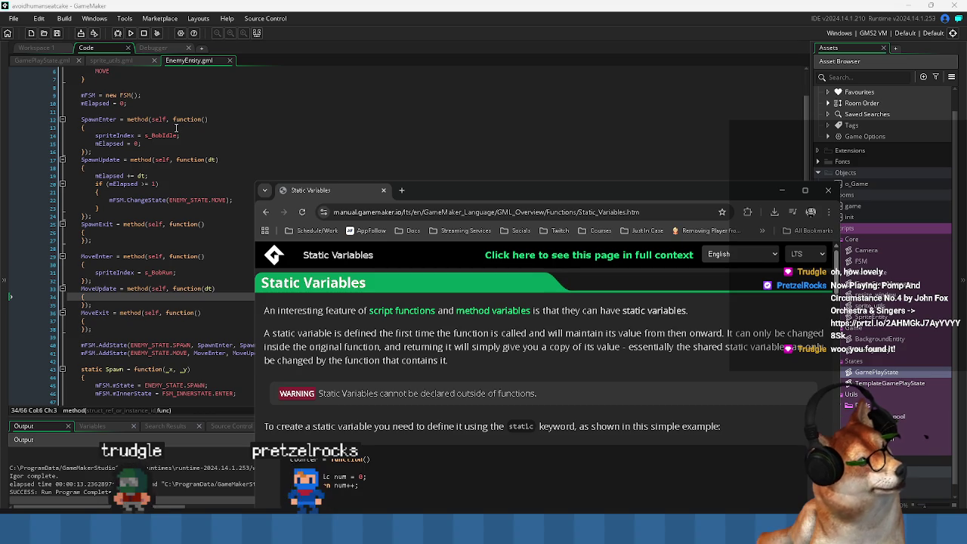
- Scroll back to EnemyEntity's code and put the caret on SpawnEnter's function keyword
left_click_drag(519, 190, 487, 74)
scroll(485, 288, "down", 3)
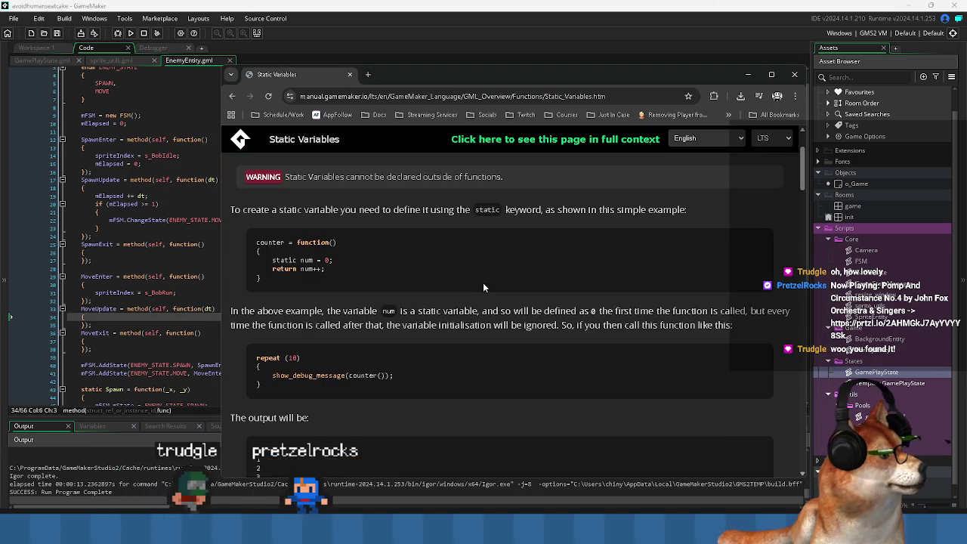
scroll(483, 285, "down", 5)
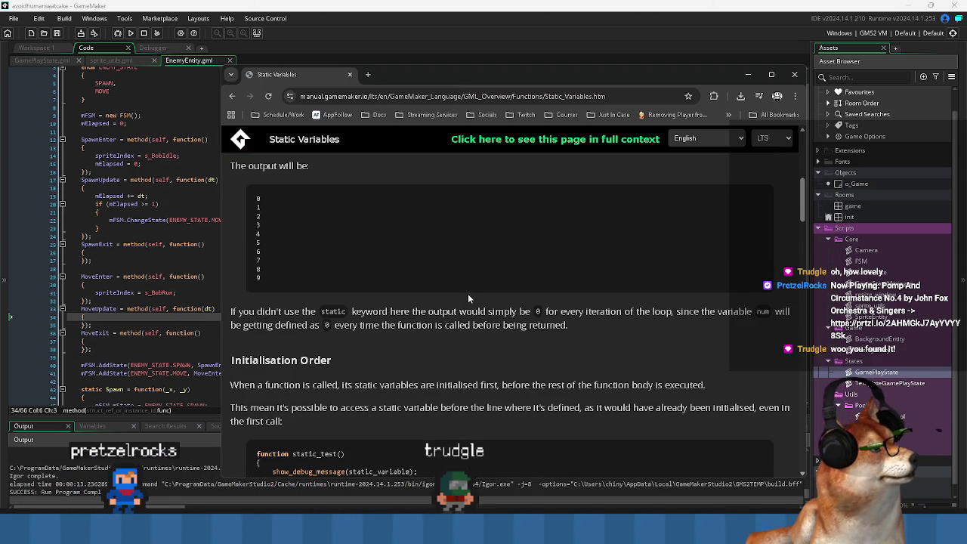
scroll(469, 299, "down", 2)
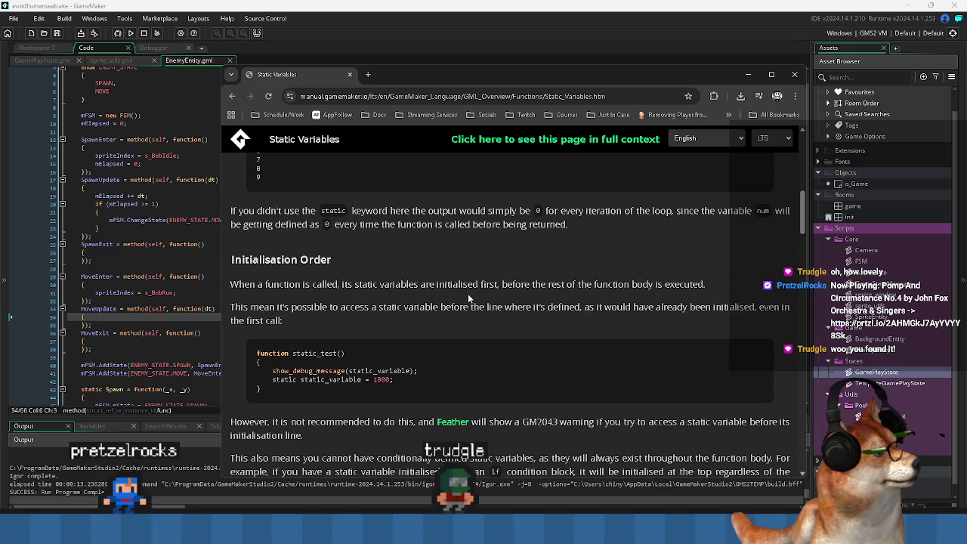
left_click(190, 139)
left_click(190, 140)
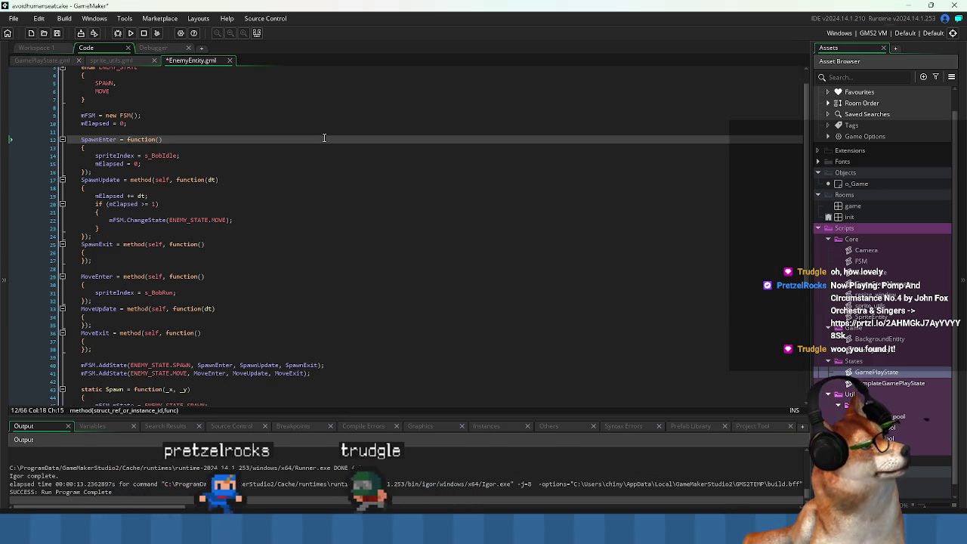
- Strip the method(self, ...) wrapper, extra parenthesis and semicolon from SpawnEnter and SpawnExit
key("Delete")
key("Down")
key("Down")
key("Down")
key("BackSpace")
key("Down")
key("ctrl+Right")
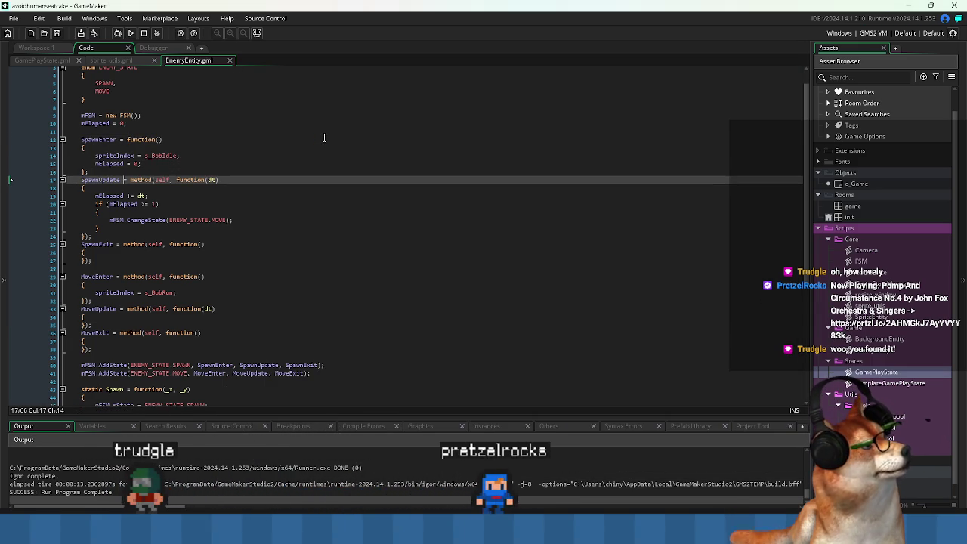
key("Down")
key("Down")
key("Down")
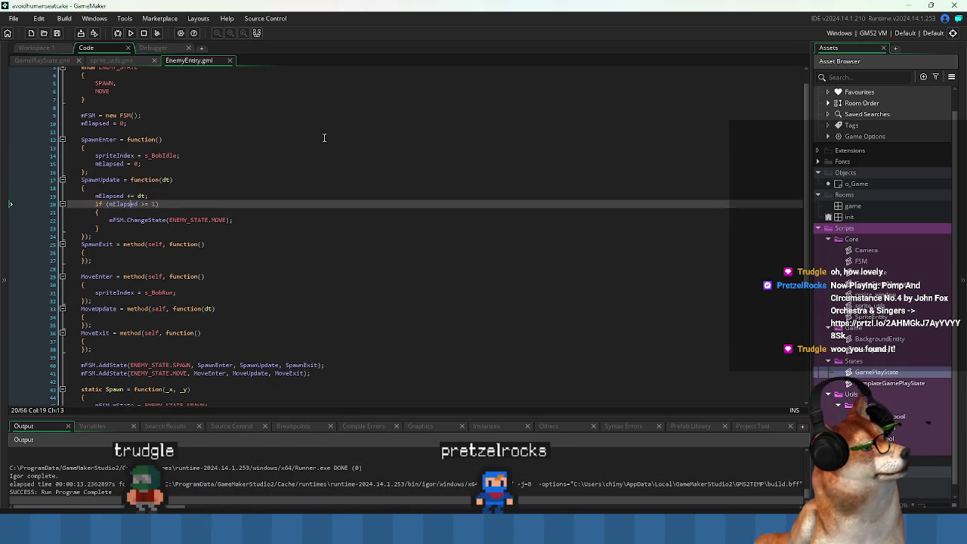
key("Down")
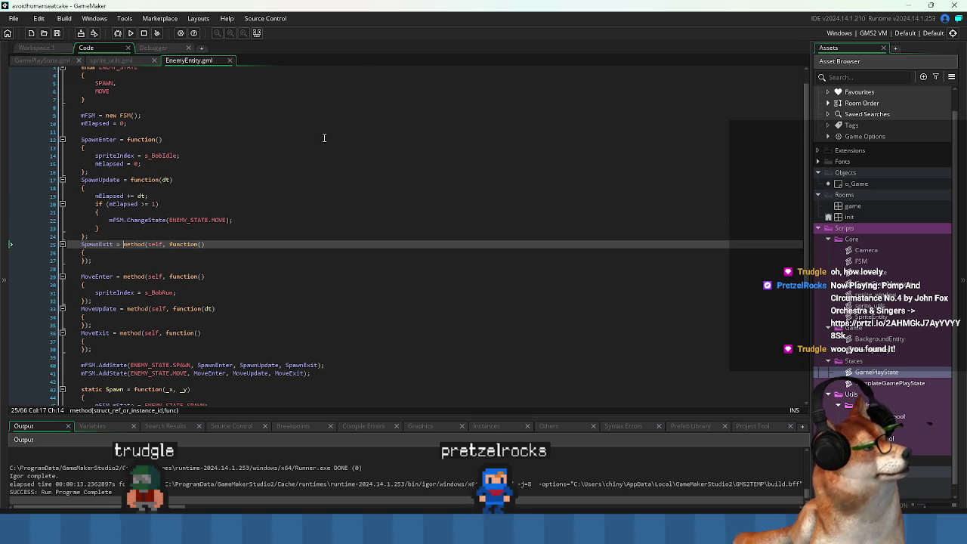
key("BackSpace")
key("Down")
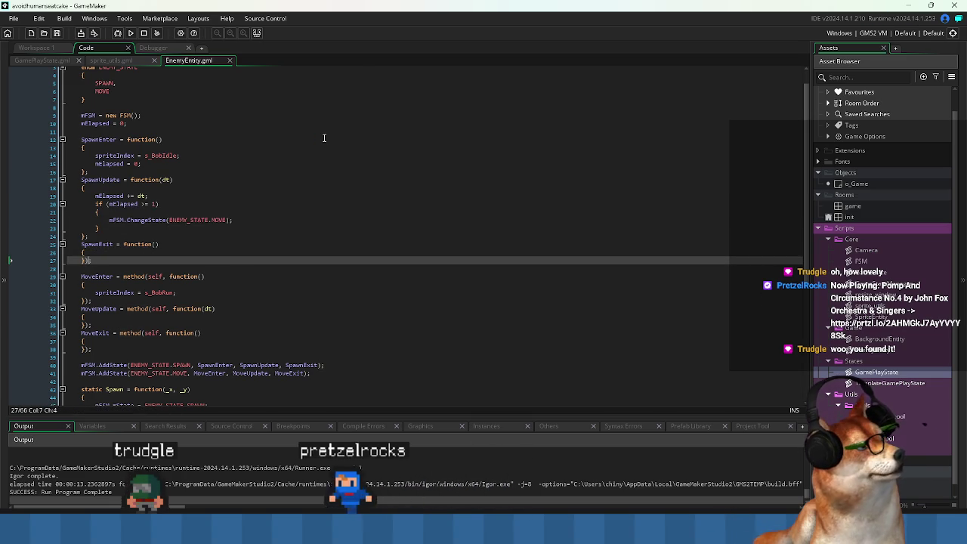
key("Down")
key("Delete")
key("Down")
key("Left")
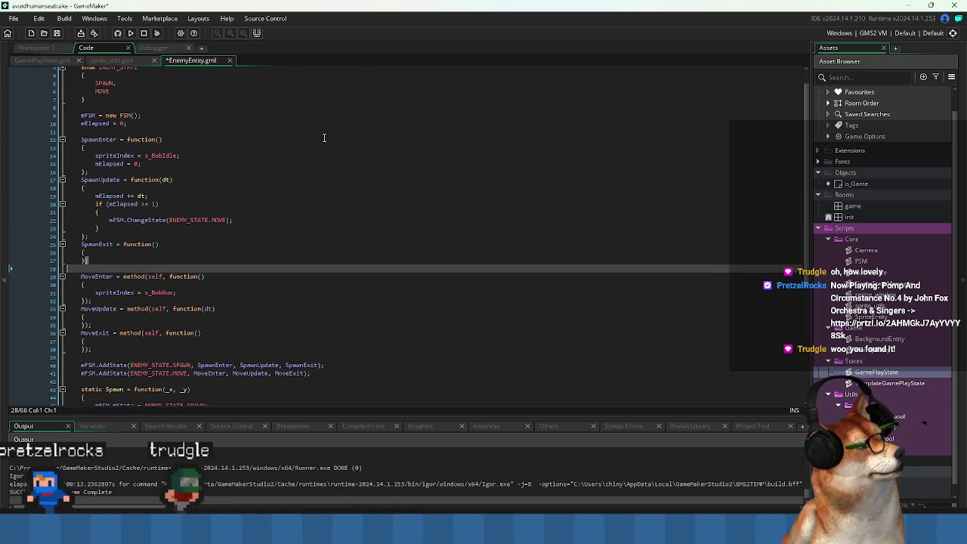
key("BackSpace")
- Save the script, test-run the game, and close the game window
key("Up")
key("Up")
key("Up")
key("ctrl+s")
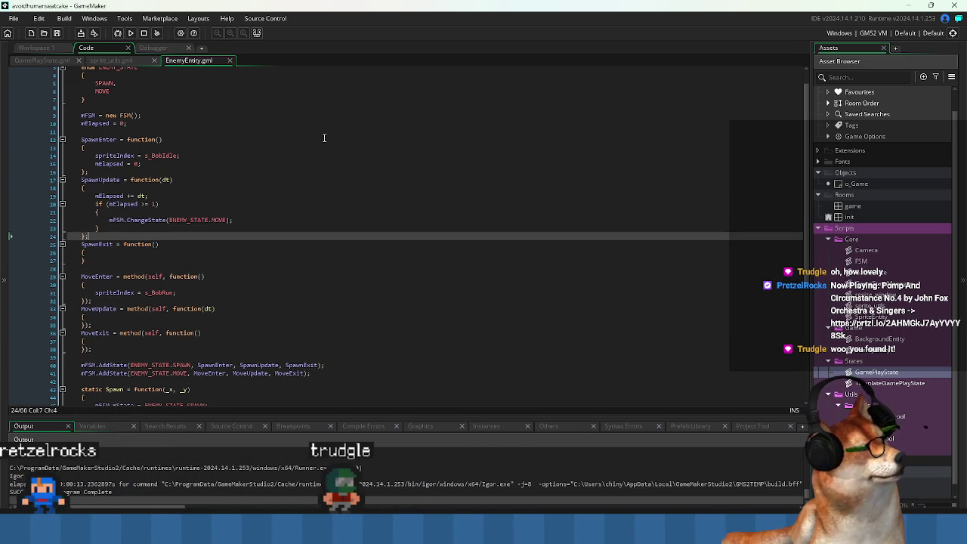
key("Up")
key("Up")
key("Up")
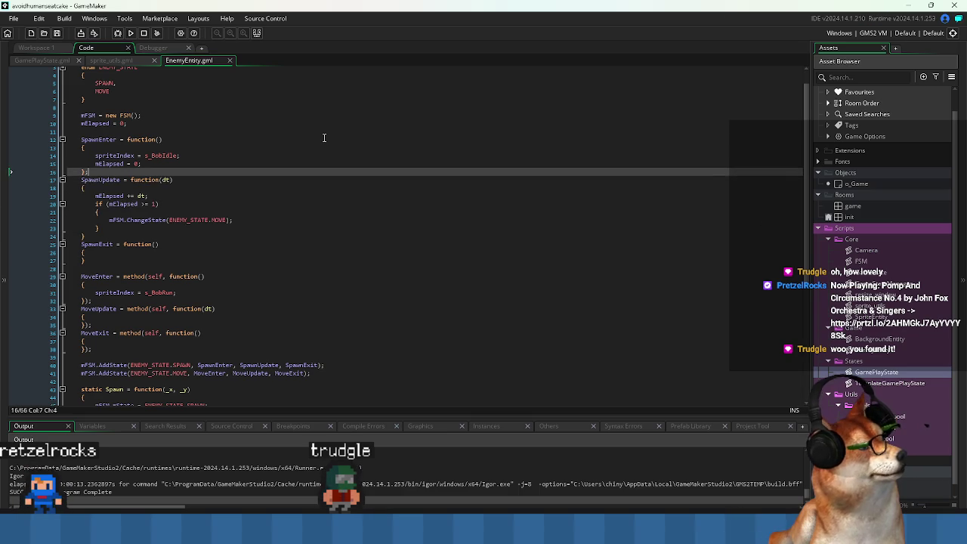
left_click(133, 37)
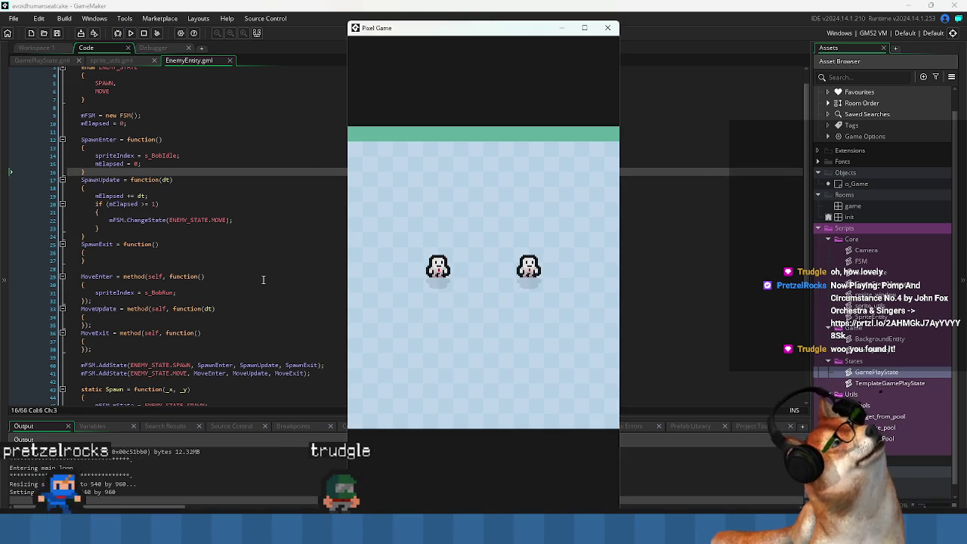
left_click(608, 28)
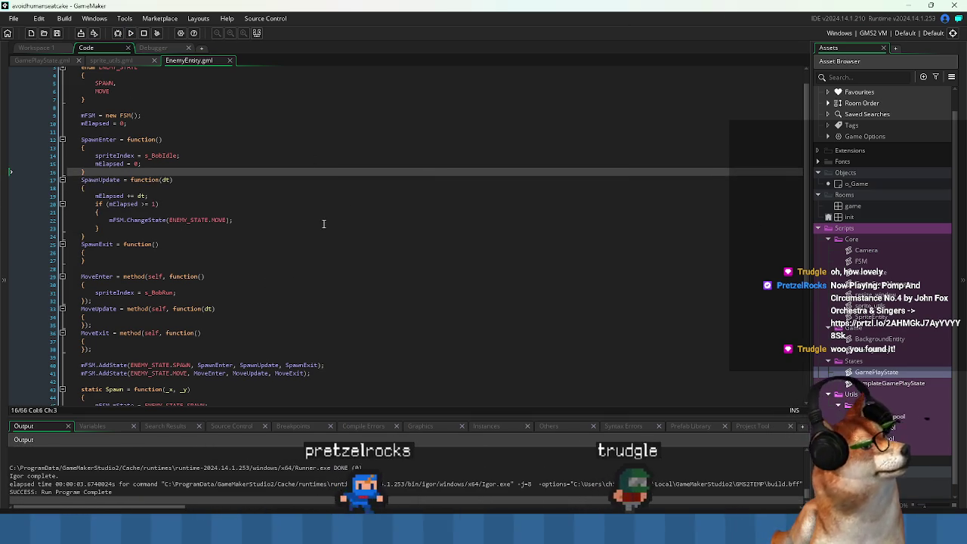
- Convert MoveEnter and MoveUpdate to plain function() assignments ending in a brace, and save
left_click(279, 261)
key("Down")
key("Down")
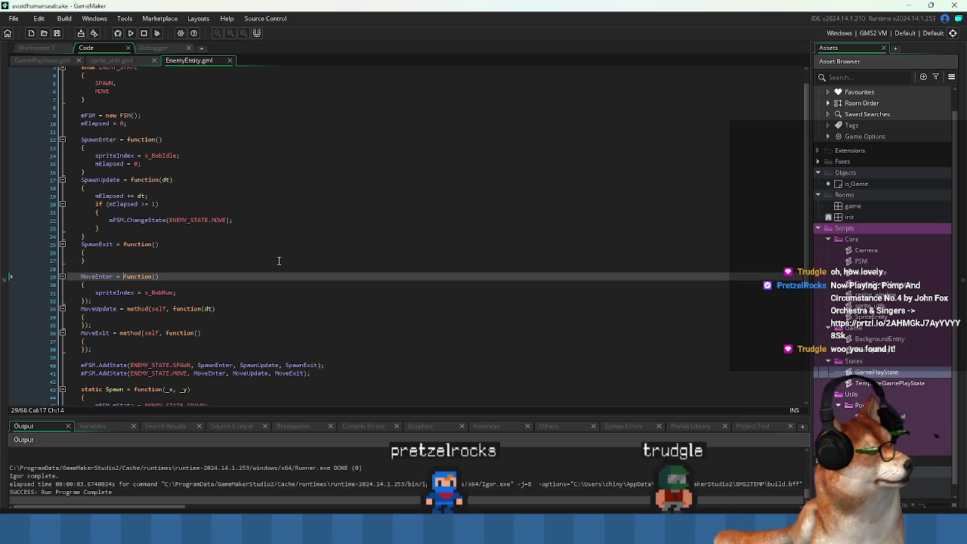
key("Down")
key("Down")
key("Down")
key("Down")
key("ctrl+Right")
key("ctrl+Right")
key("ctrl+Right")
key("ctrl+s")
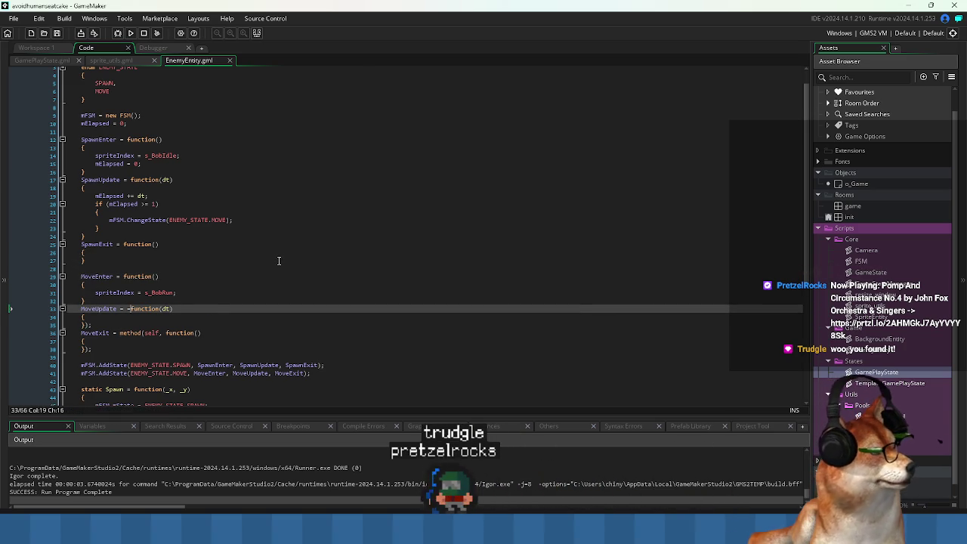
key("Down")
key("Down")
key("BackSpace")
key("BackSpace")
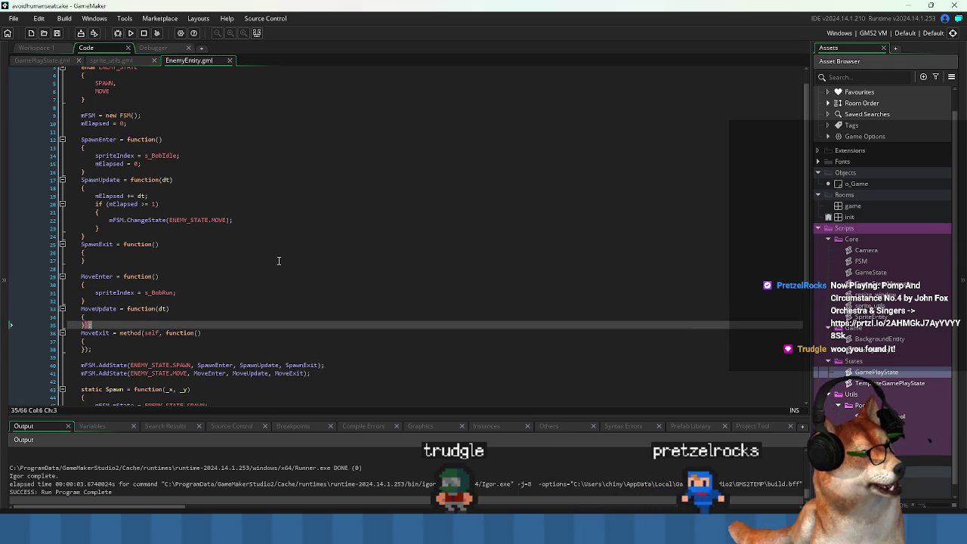
key("Down")
key("ctrl+s")
- Convert MoveExit to a plain function assignment, save, and run the game again
key("ctrl+Right")
key("ctrl+Right")
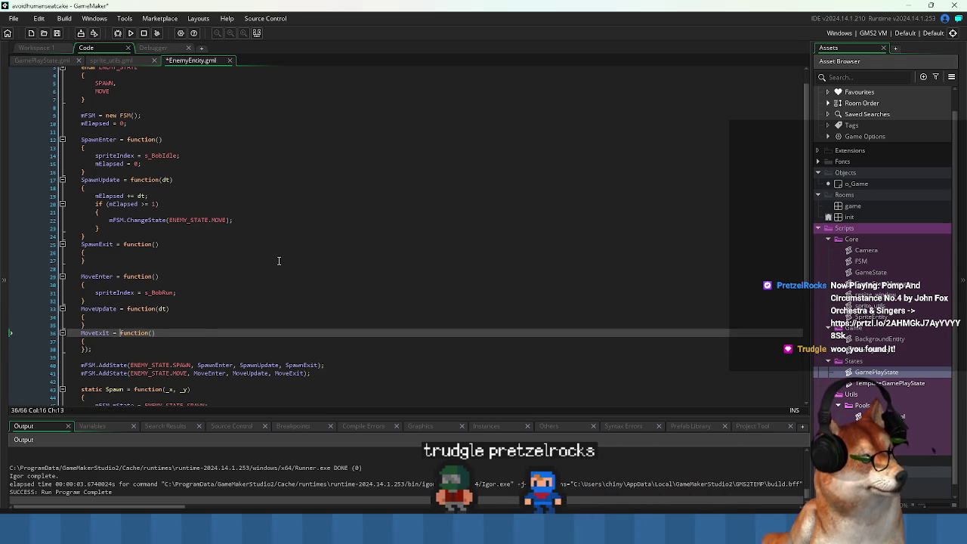
key("Down")
key("Down")
key("BackSpace")
key("BackSpace")
key("ctrl+s")
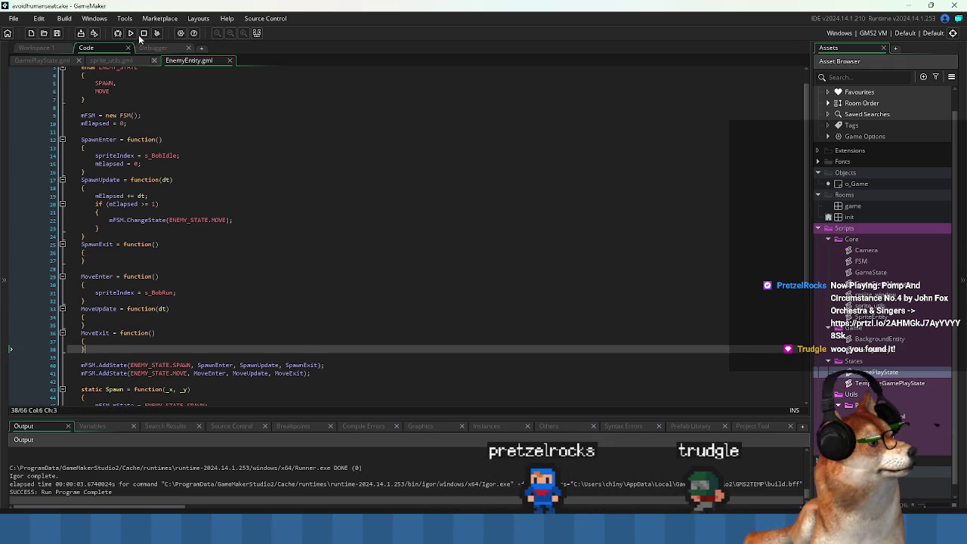
left_click(132, 33)
left_click(258, 270)
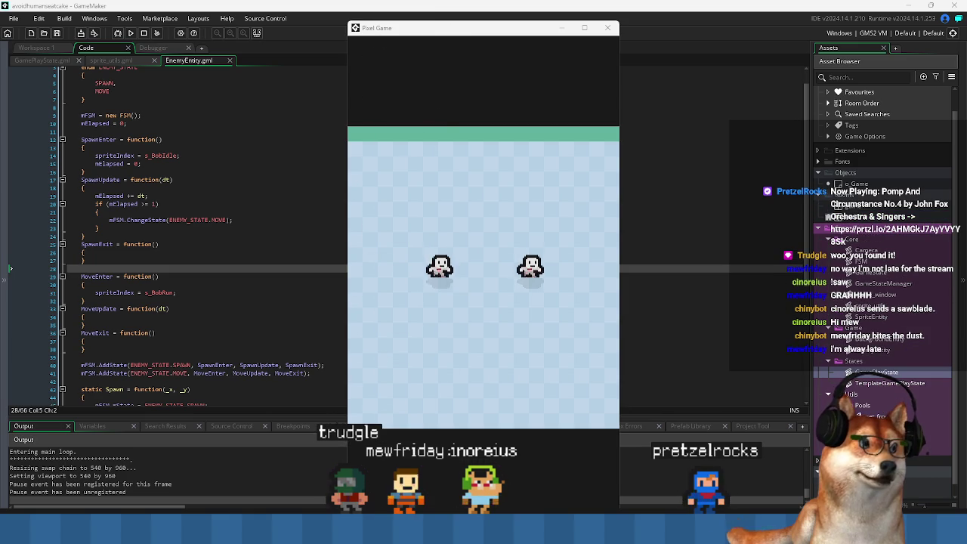
left_click(438, 302)
left_click_drag(448, 30, 439, 22)
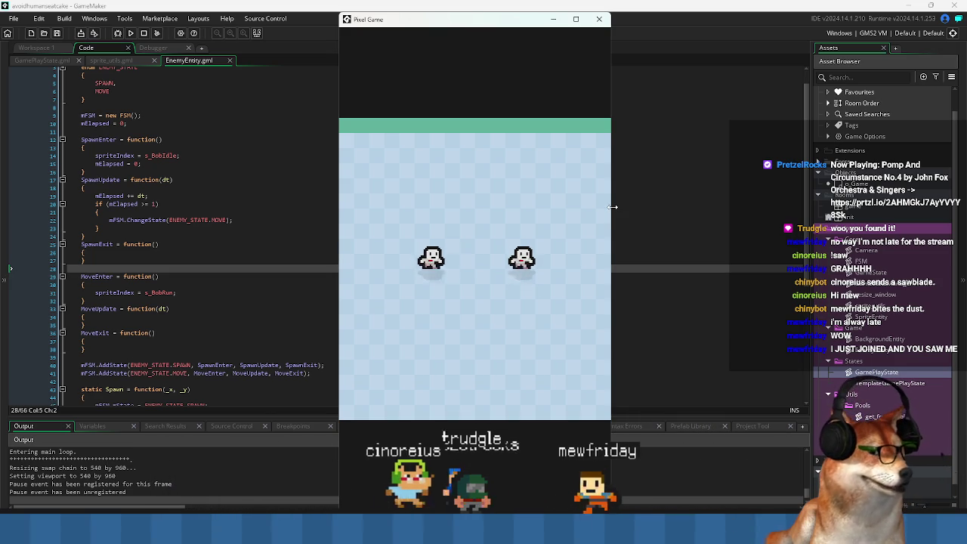
left_click_drag(613, 207, 779, 205)
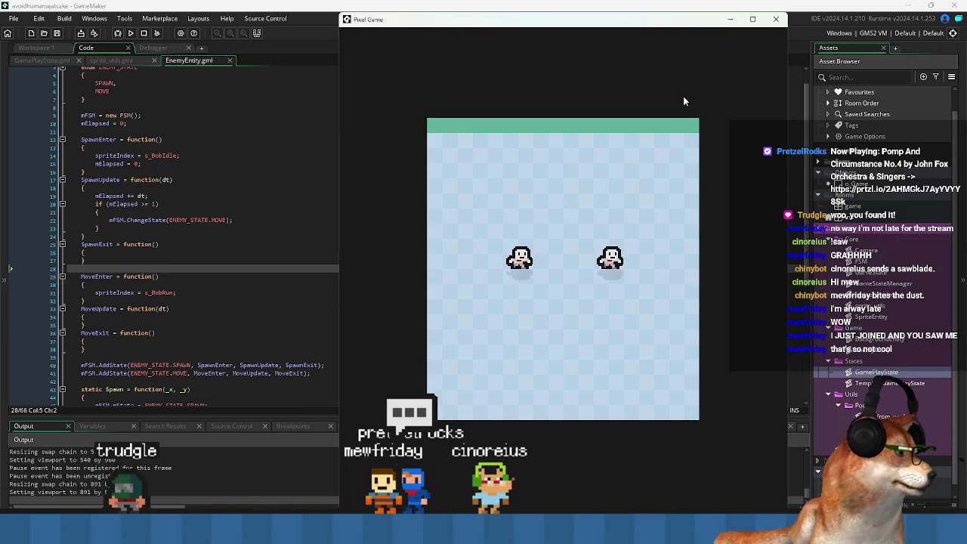
left_click_drag(627, 25, 489, 14)
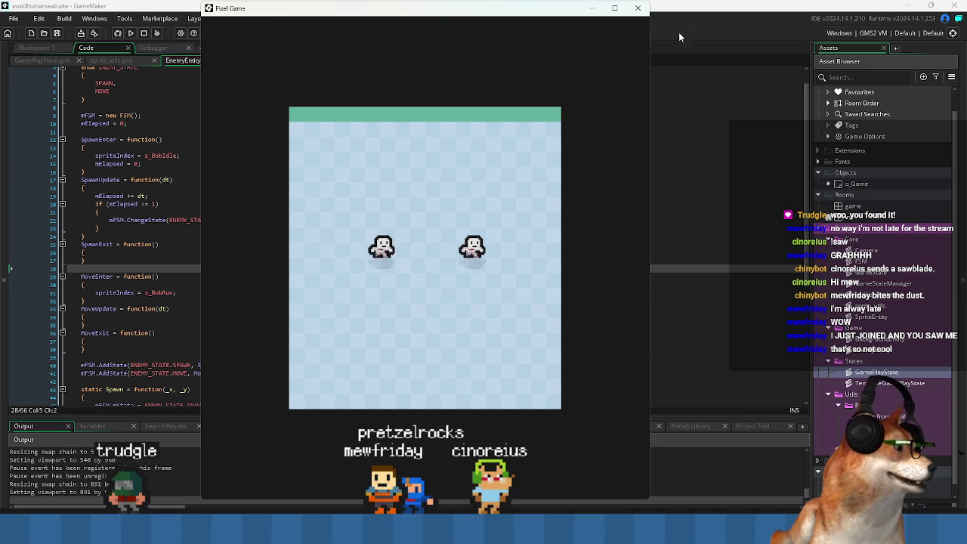
left_click(645, 14)
left_click(254, 230)
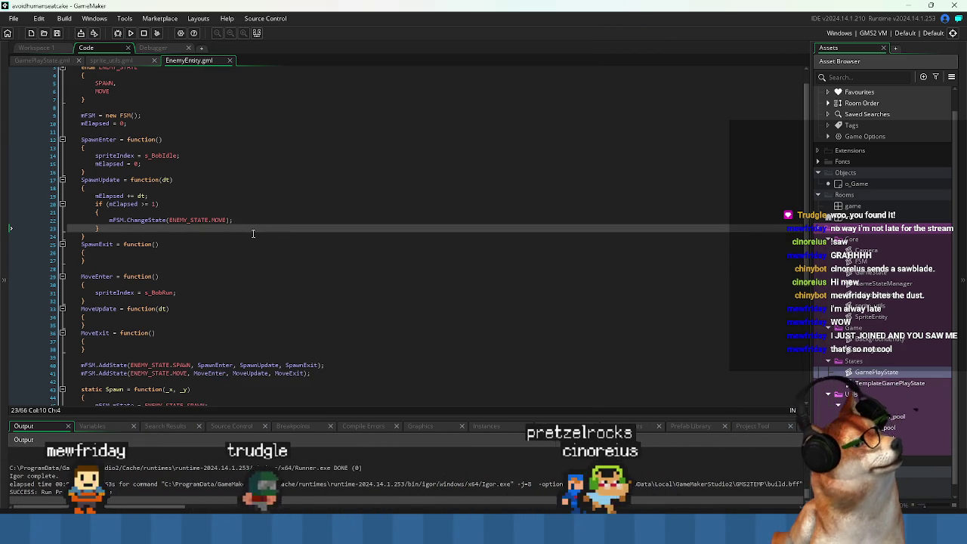
left_click(255, 236)
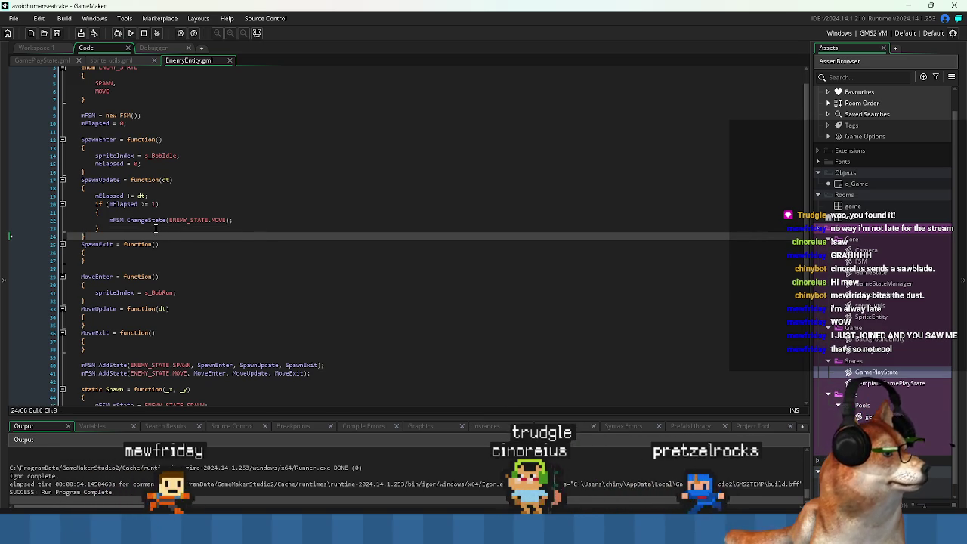
scroll(160, 227, "down", 3)
left_click(177, 216)
scroll(227, 234, "down", 4)
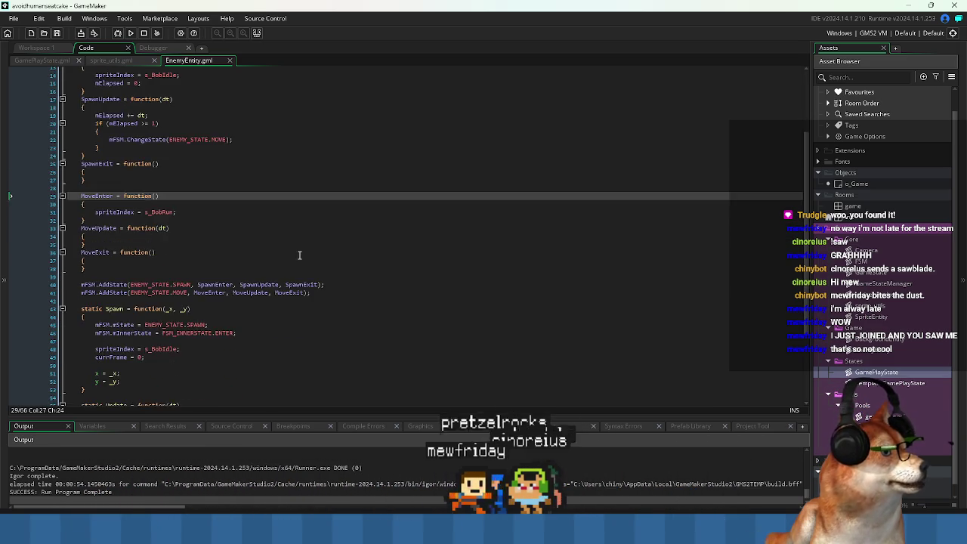
scroll(284, 321, "down", 2)
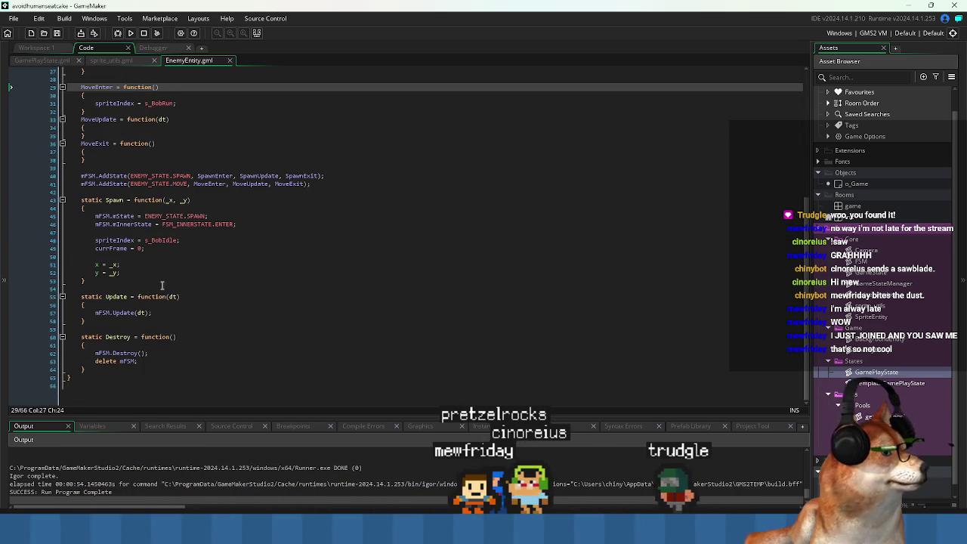
left_click(121, 377)
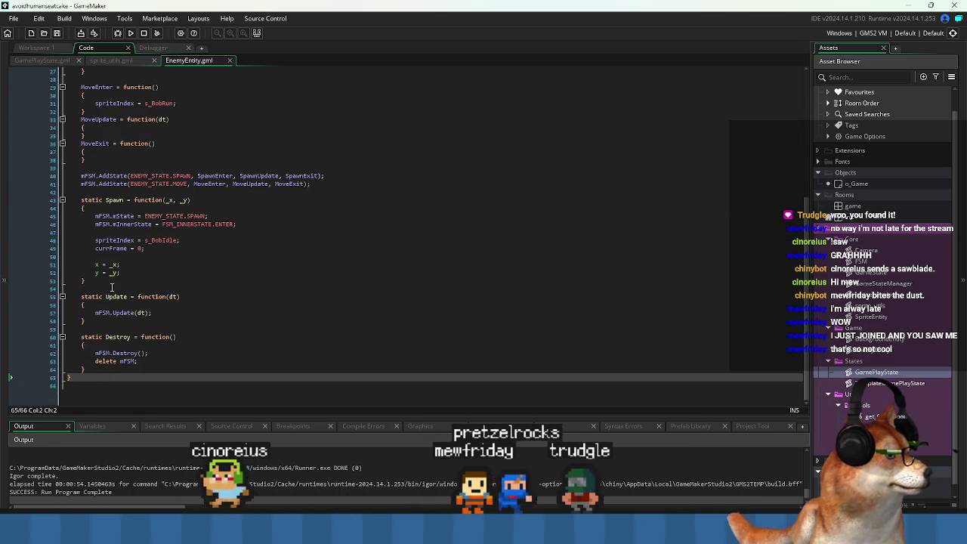
left_click(112, 287)
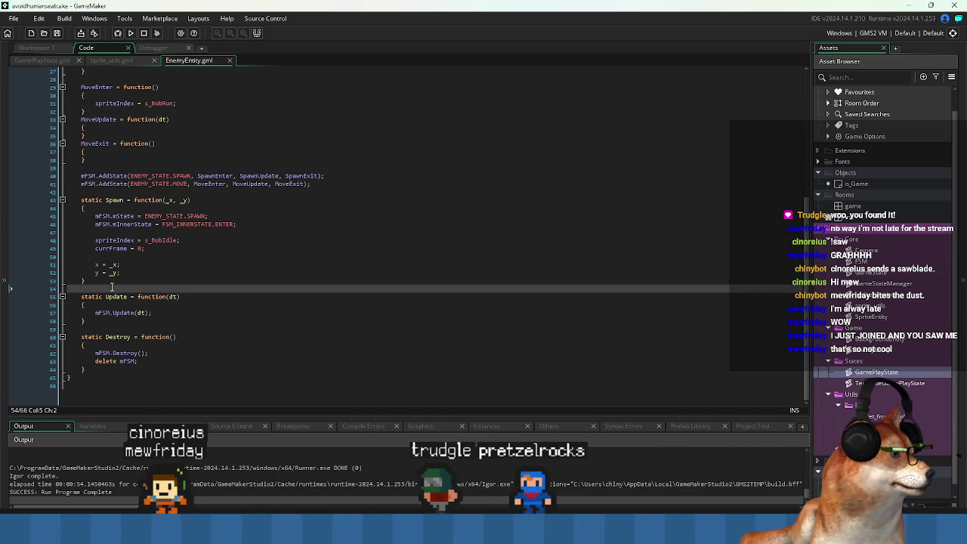
scroll(112, 287, "up", 3)
scroll(112, 287, "down", 2)
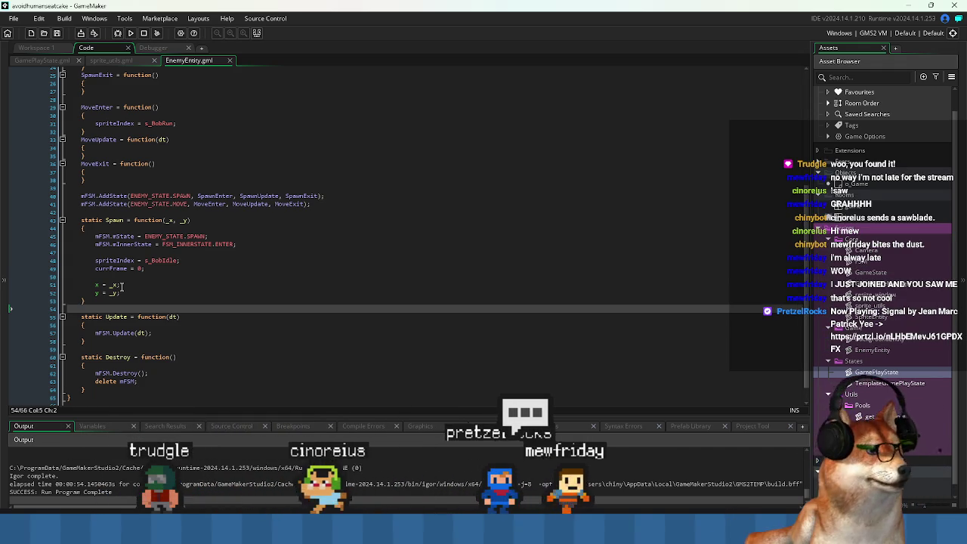
left_click(269, 333)
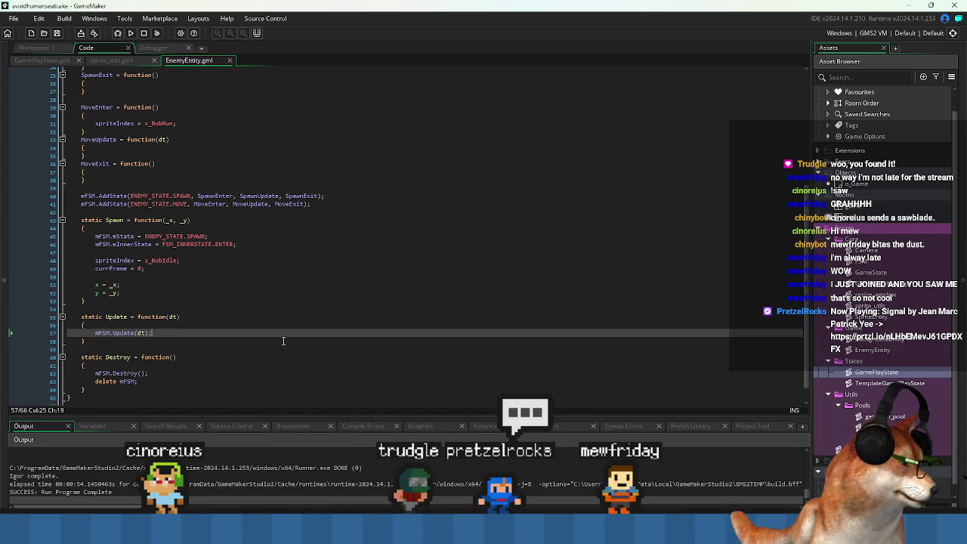
left_click(268, 292)
scroll(258, 251, "up", 8)
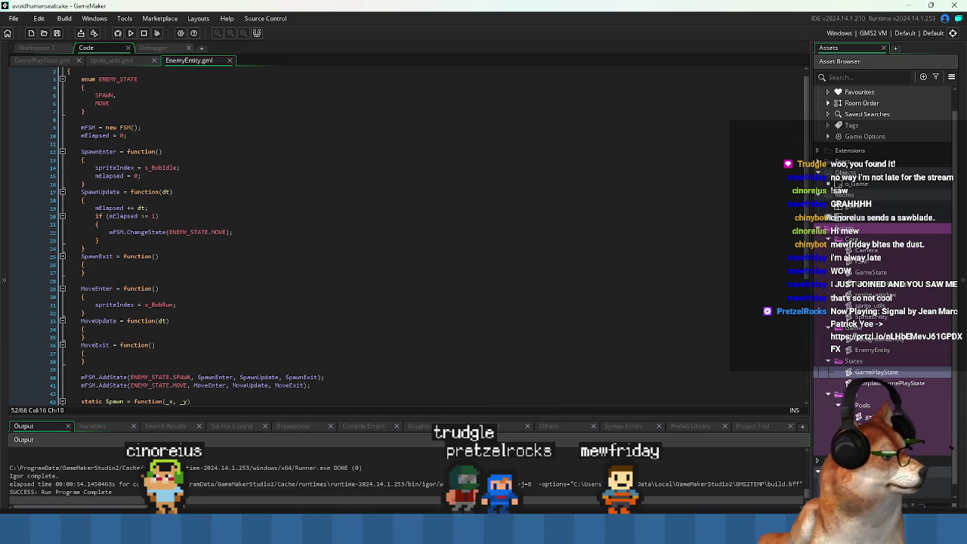
left_click(317, 158)
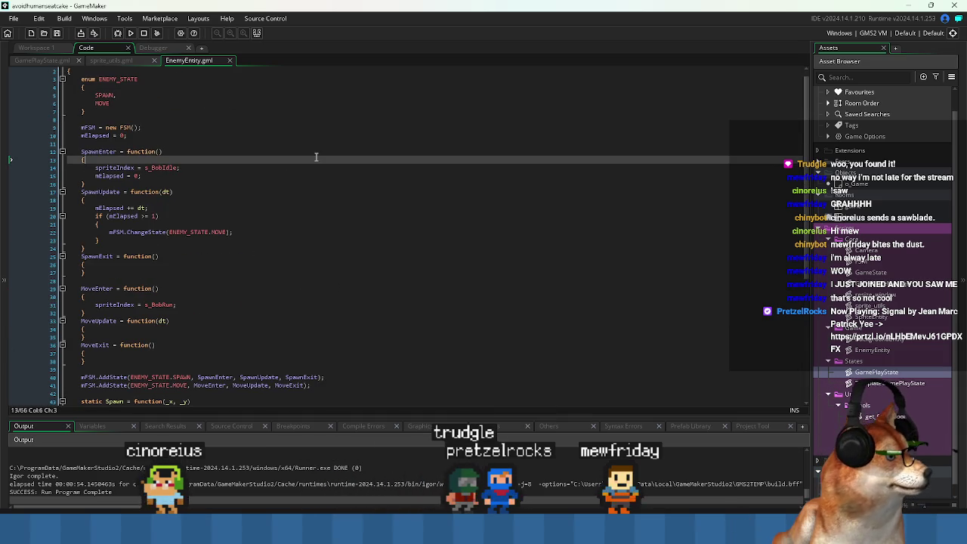
left_click(199, 125)
left_click(201, 111)
left_click(193, 118)
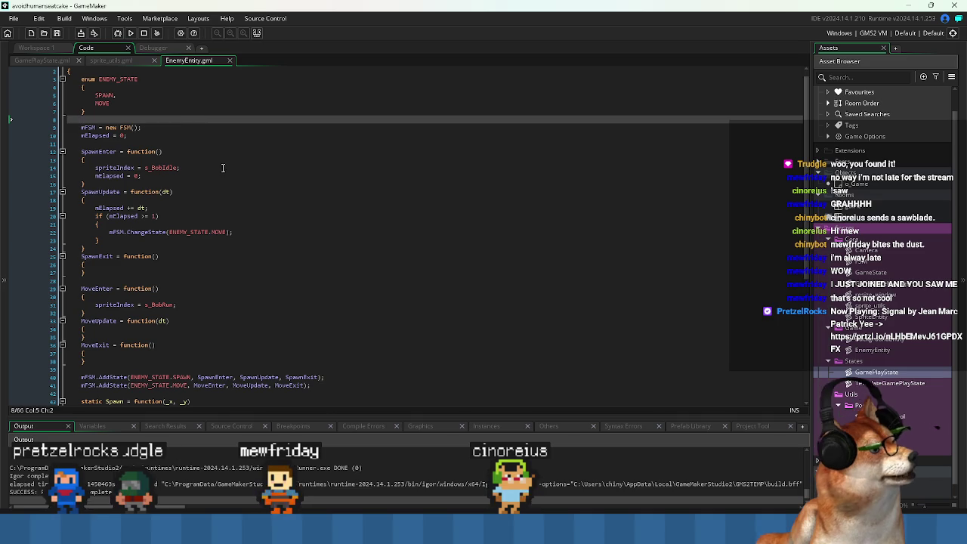
left_click(199, 144)
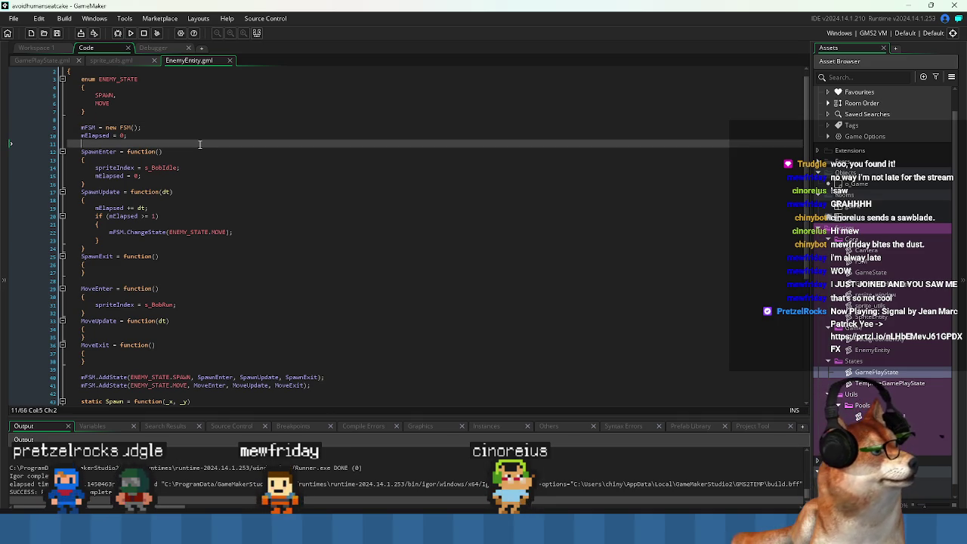
scroll(225, 203, "down", 6)
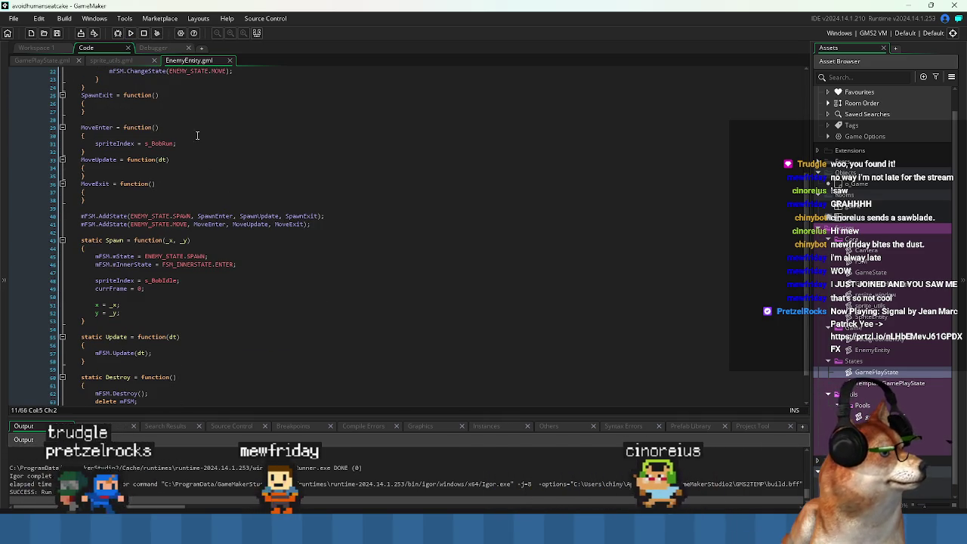
left_click(130, 34)
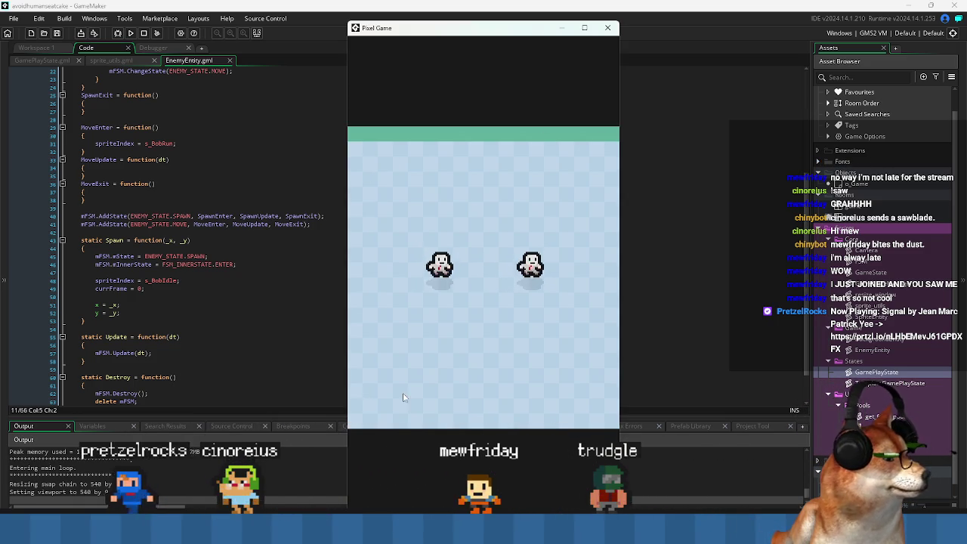
- Widen the Pixel Game window, move it left, then close it to end the run
left_click_drag(618, 302, 723, 297)
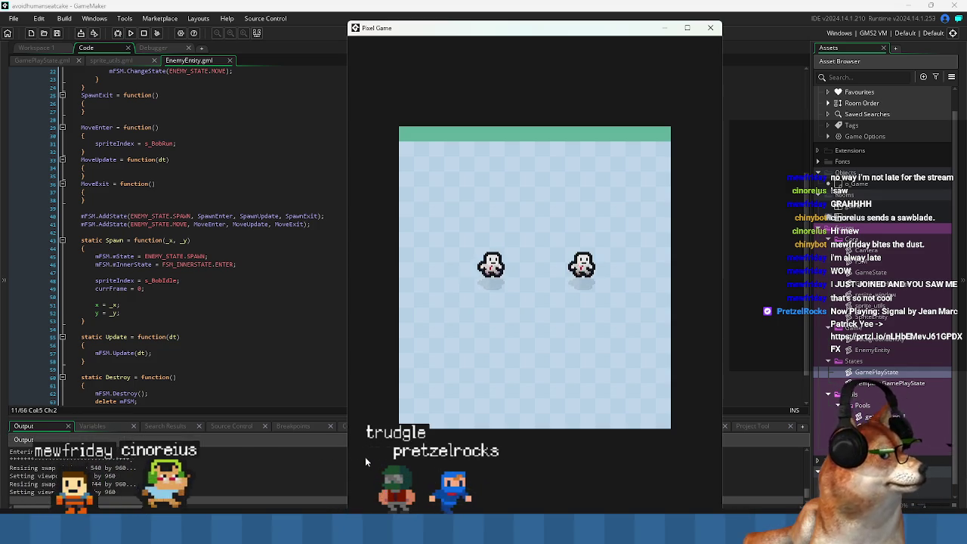
left_click_drag(409, 34, 322, 27)
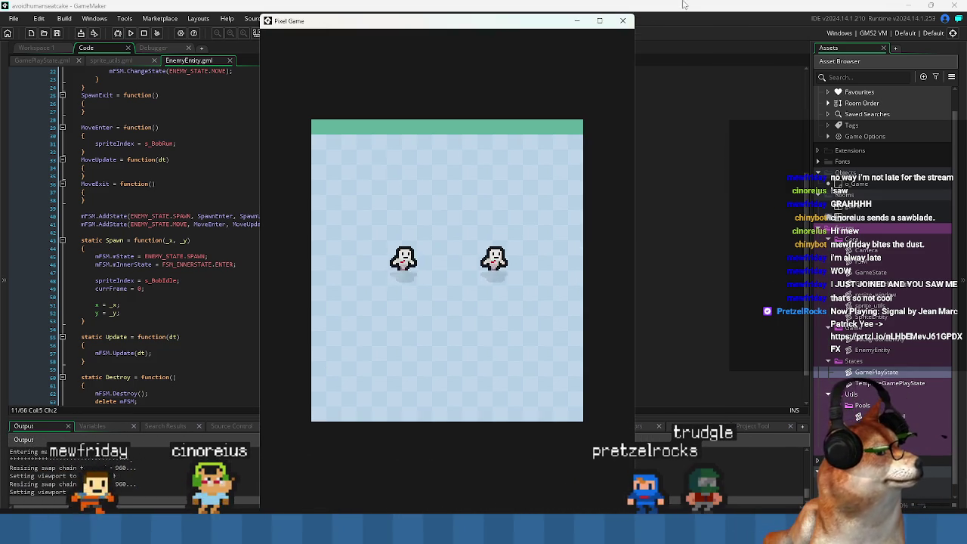
left_click(623, 22)
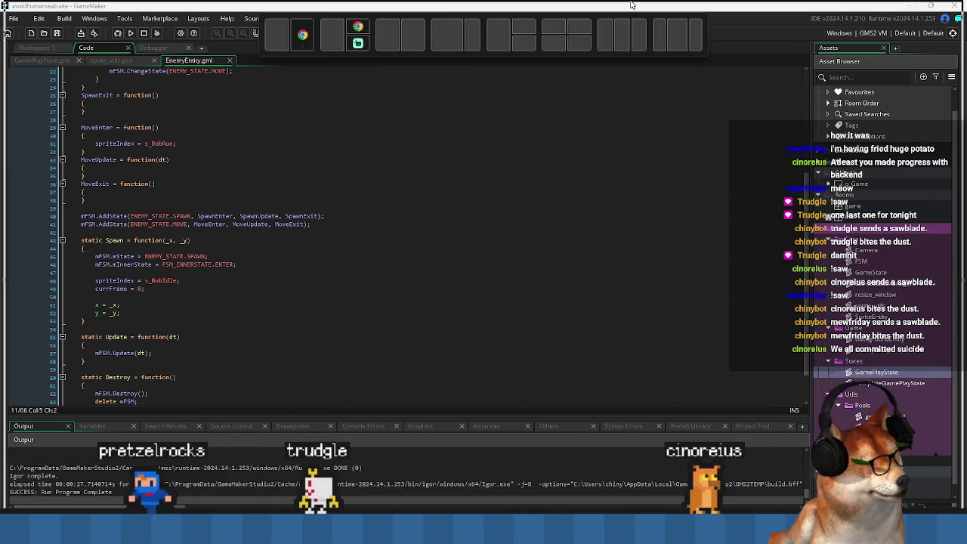
- Switch from the GameMaker IDE to the Chrome browser with Alt+Tab
key("alt+Tab")
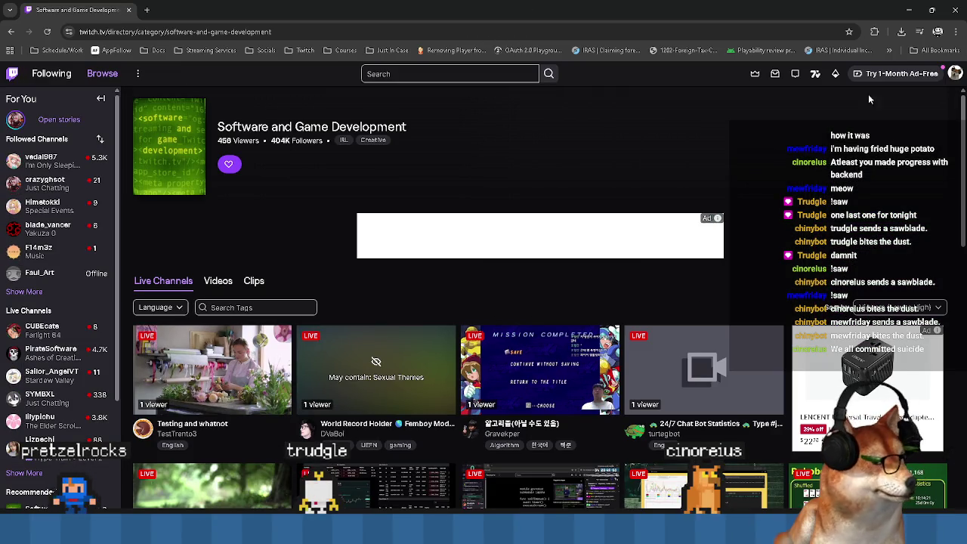
- Scroll the directory grid, open LaPuceQuiSaute's 2D Platformer stream in a new tab, and switch to it
scroll(369, 197, "down", 3)
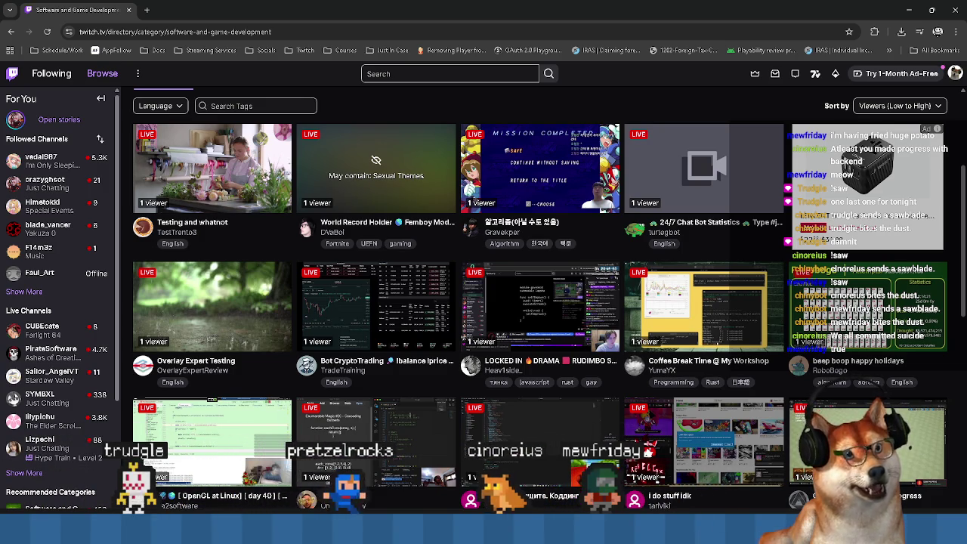
scroll(265, 322, "down", 2)
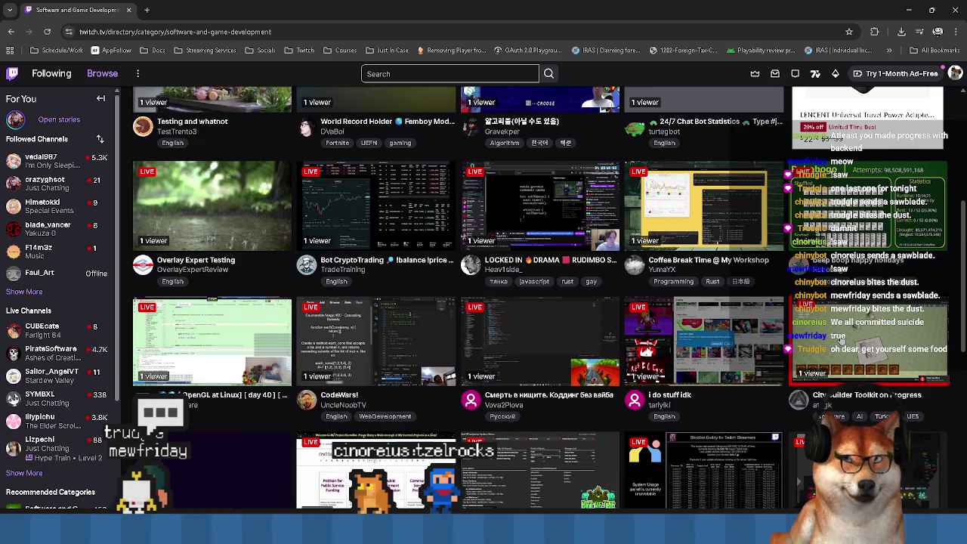
scroll(840, 339, "down", 2)
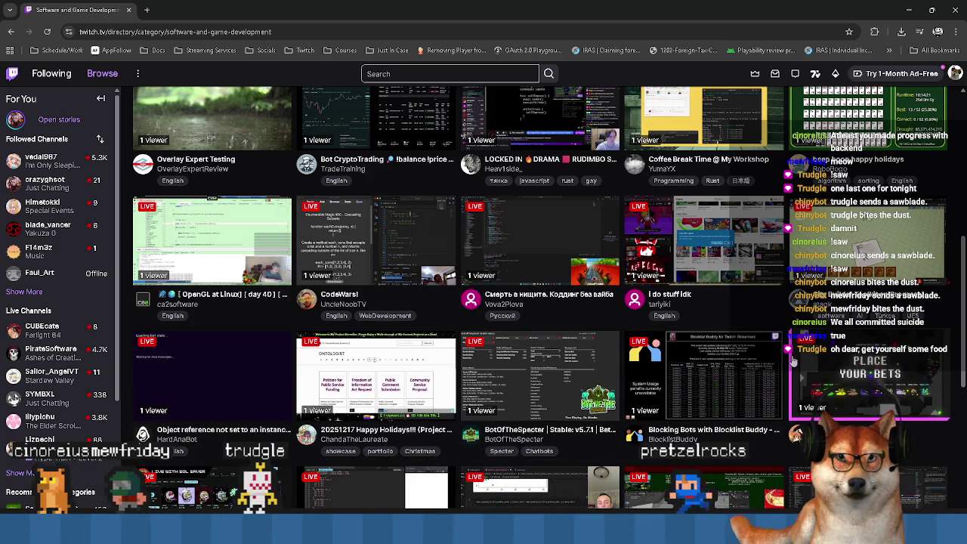
scroll(415, 395, "down", 2)
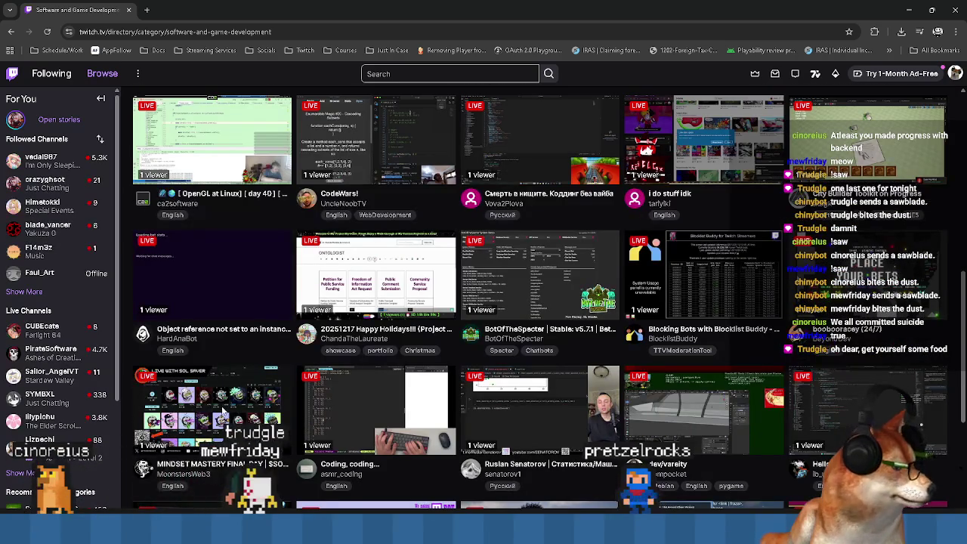
scroll(834, 388, "down", 3)
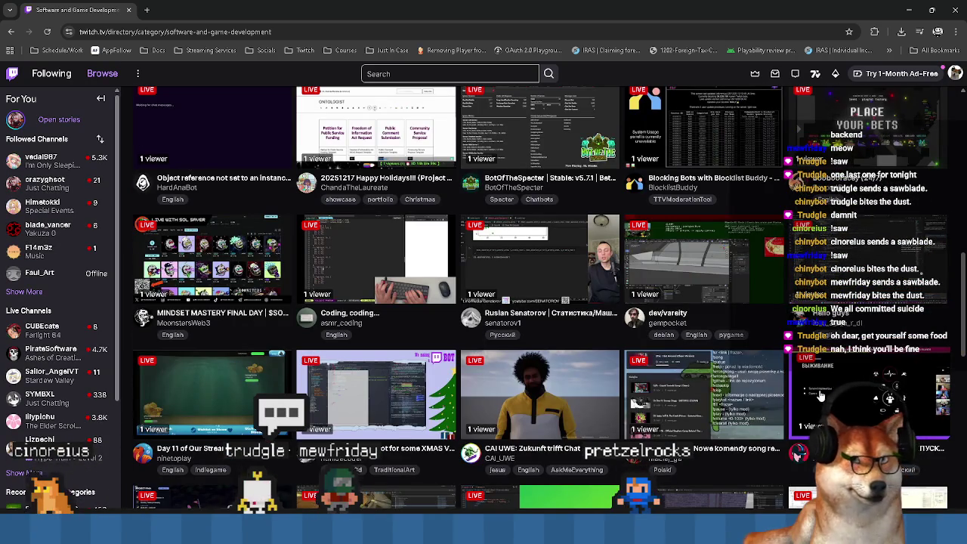
scroll(466, 385, "down", 3)
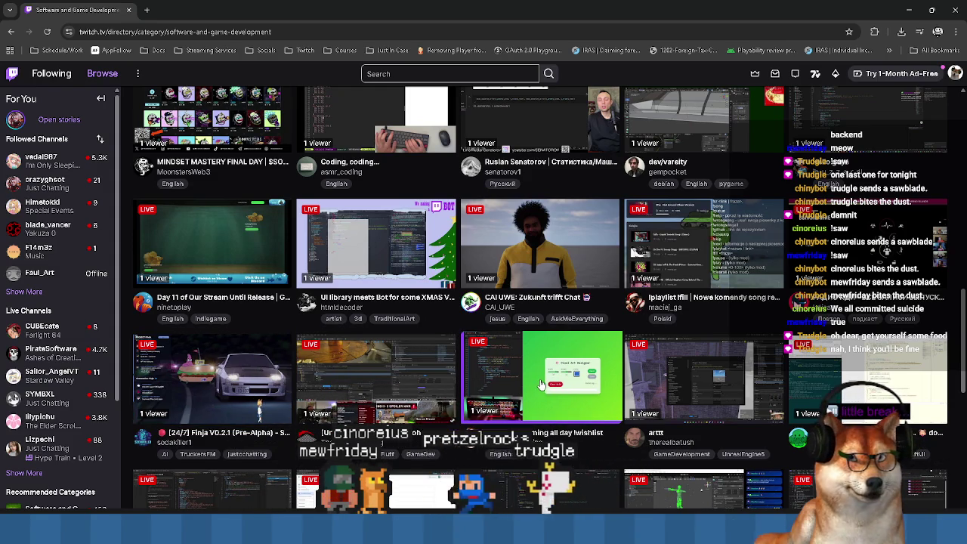
scroll(529, 389, "down", 3)
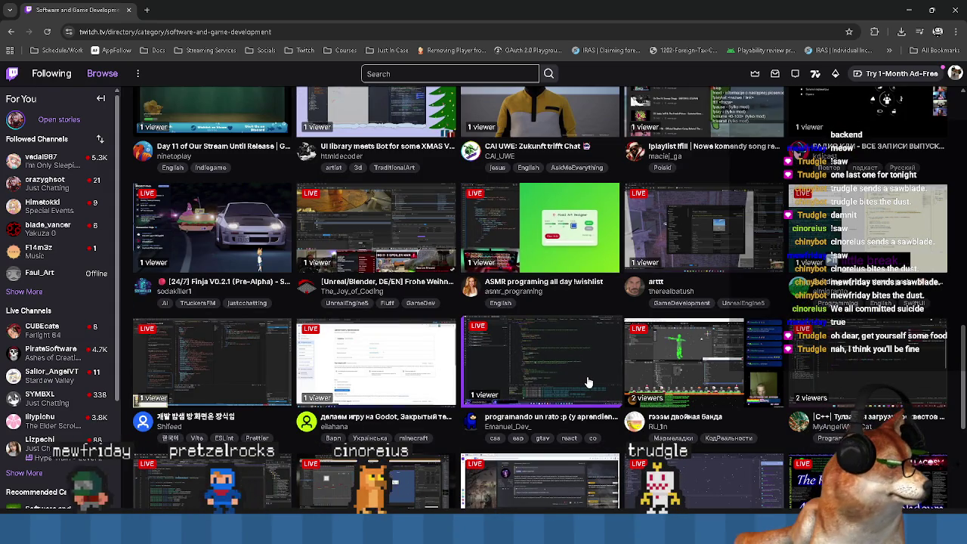
scroll(588, 382, "down", 3)
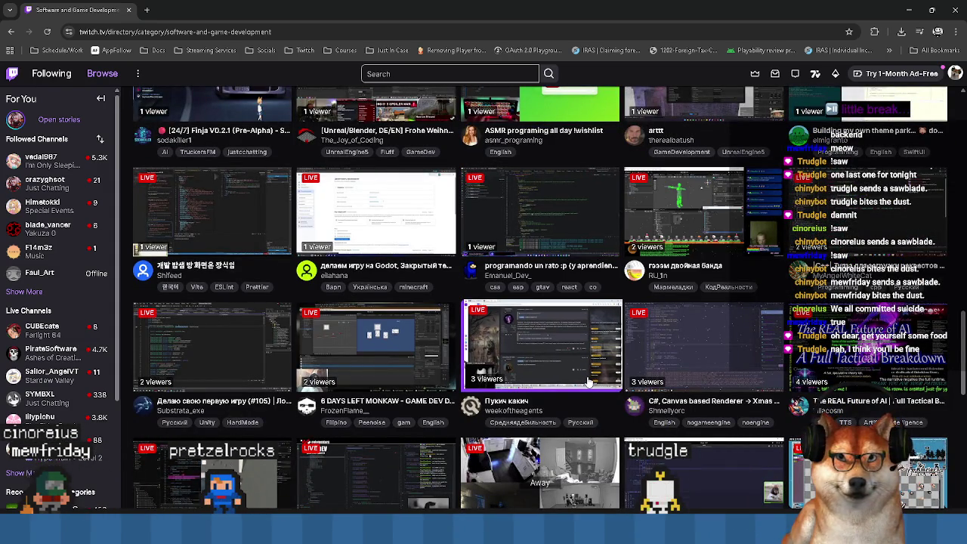
scroll(589, 381, "down", 3)
scroll(590, 377, "down", 3)
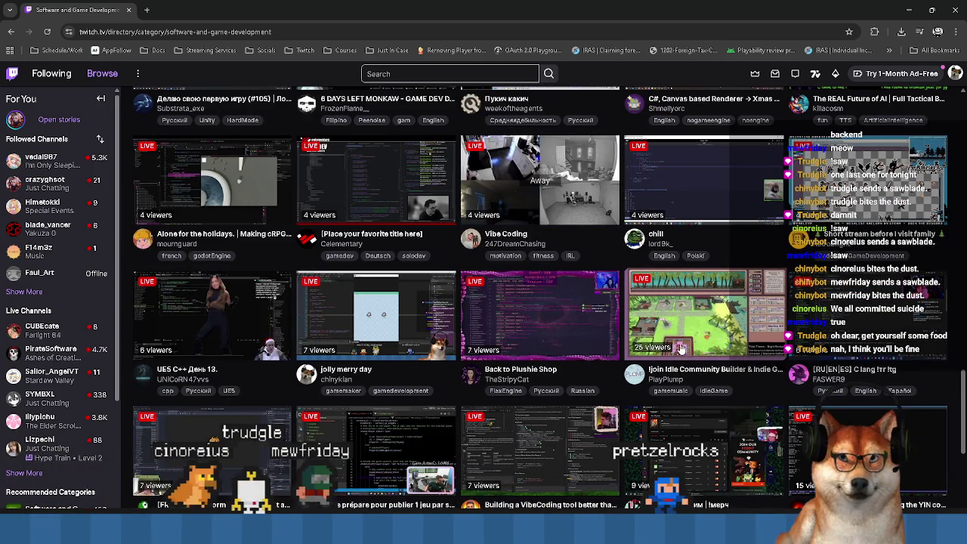
scroll(254, 425, "down", 1)
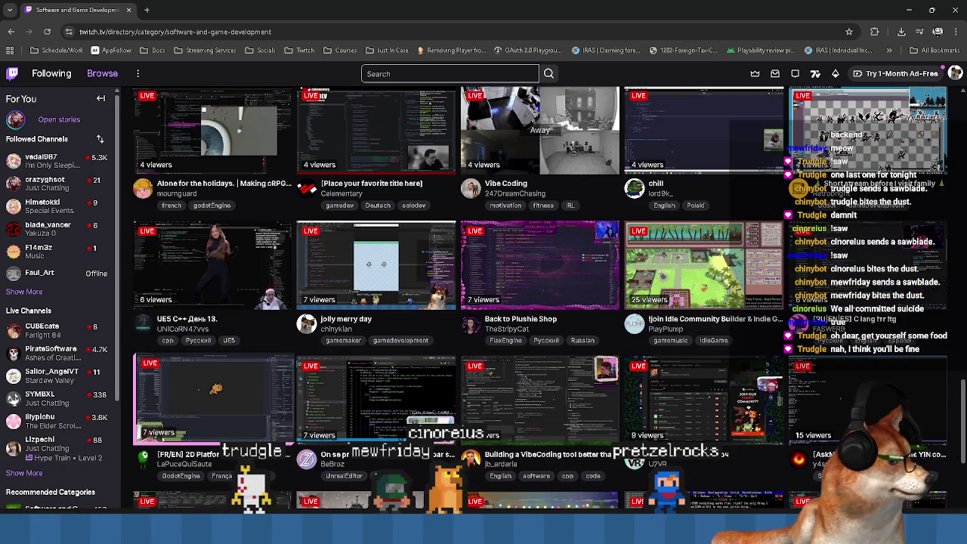
middle_click(195, 459)
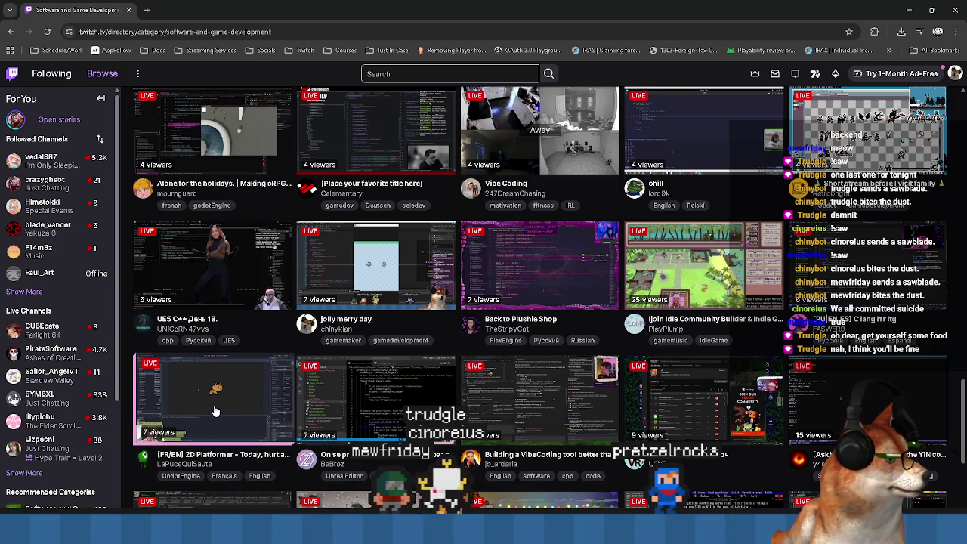
key("ctrl+Tab")
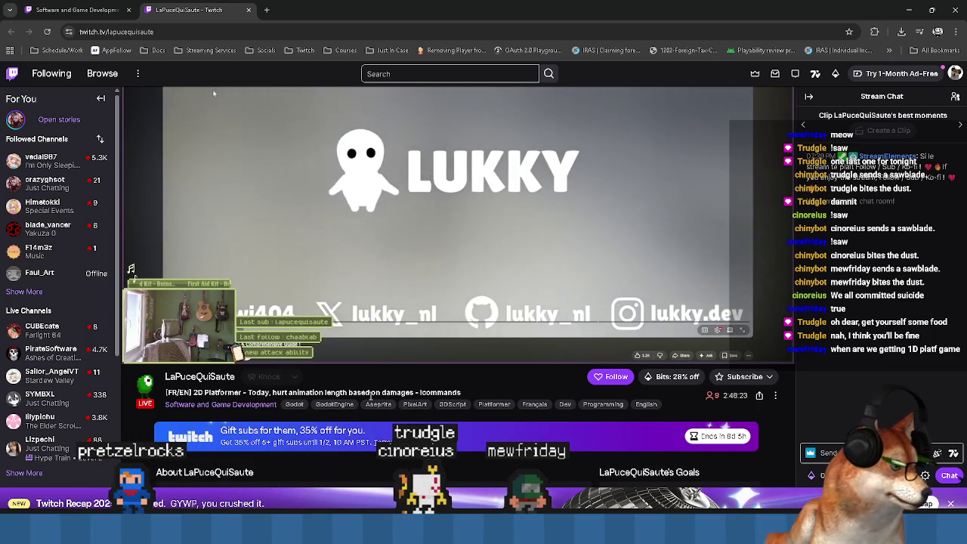
- Return to the Software and Game Development directory tab, leaving the stream open
scroll(372, 395, "up", 2)
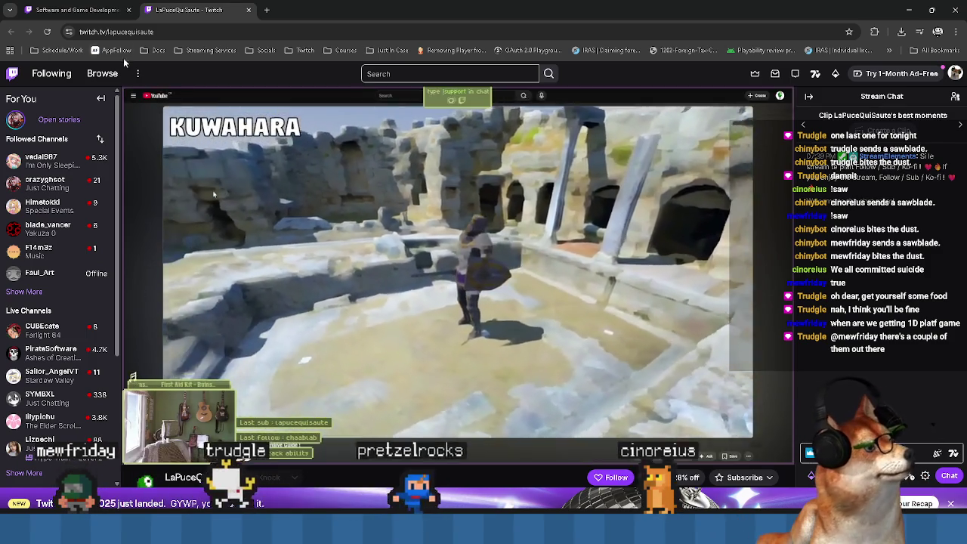
left_click(76, 9)
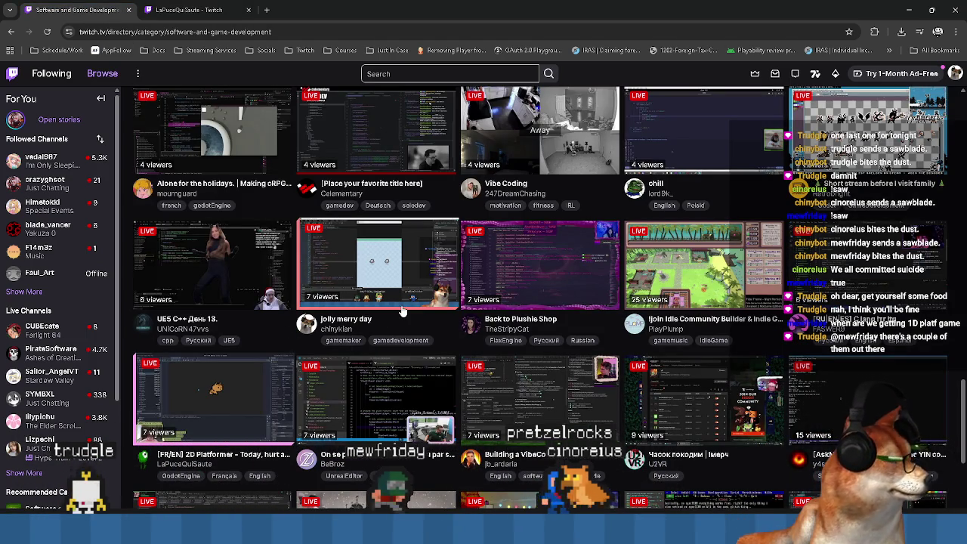
- Scroll up and down the Software and Game Development directory grid to find HardAnaBot's card
scroll(378, 317, "down", 2)
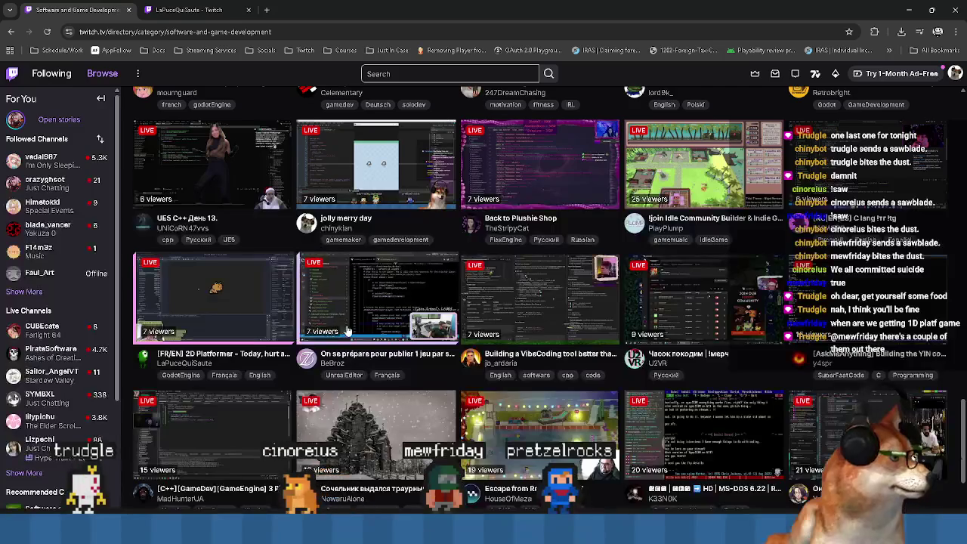
scroll(349, 324, "down", 3)
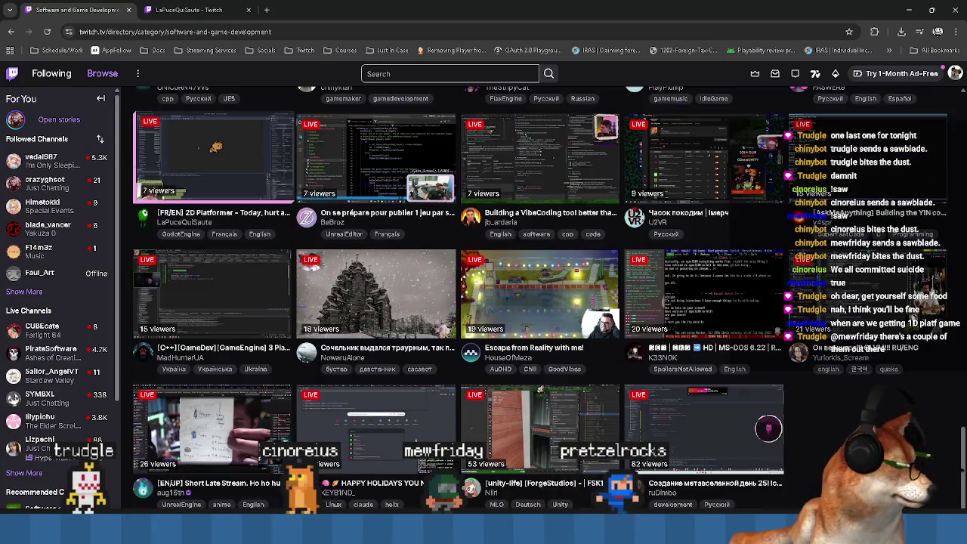
scroll(380, 428, "up", 4)
scroll(378, 427, "up", 10)
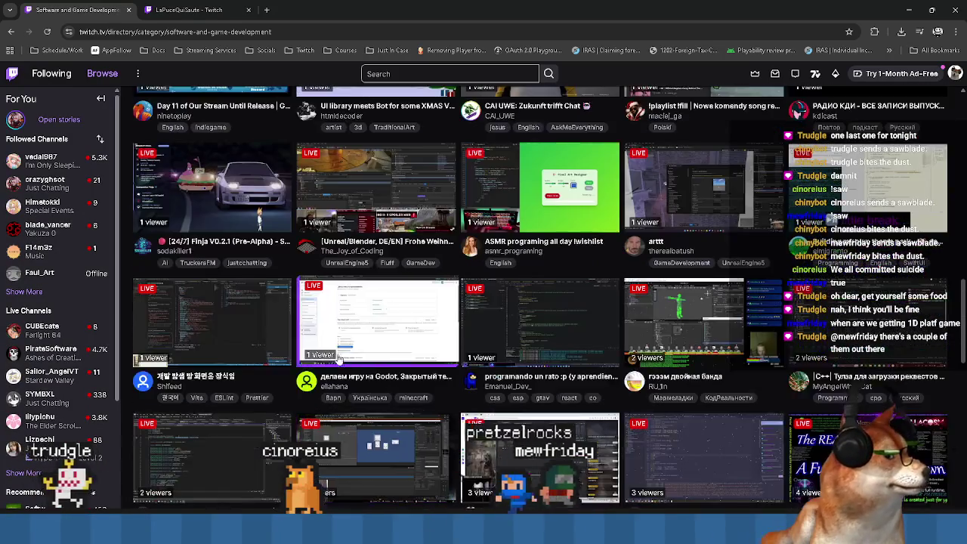
scroll(325, 286, "up", 3)
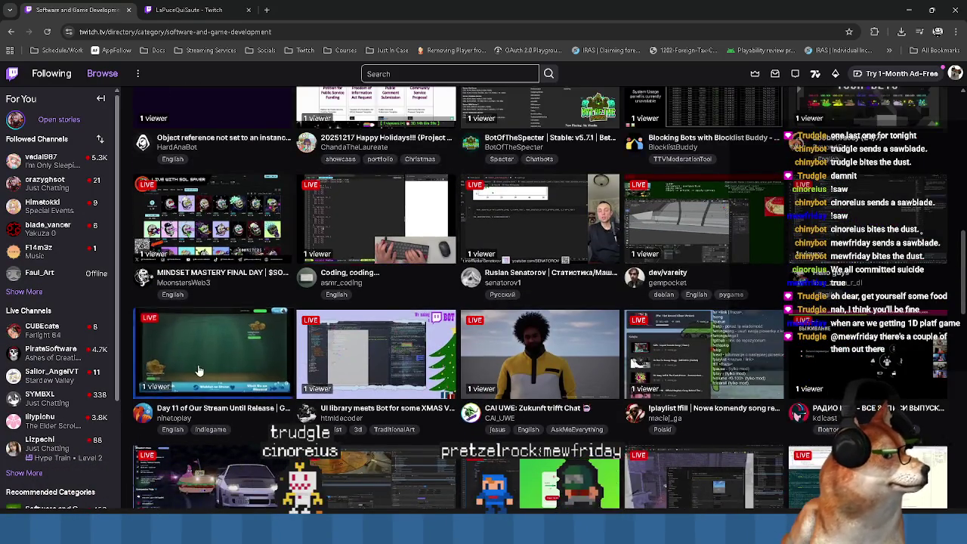
scroll(243, 372, "up", 4)
scroll(639, 235, "up", 5)
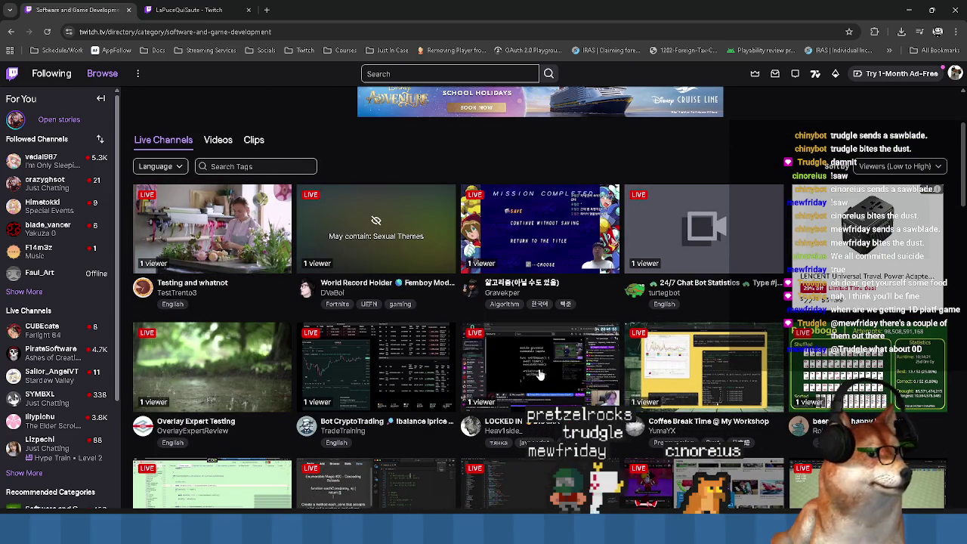
scroll(212, 398, "down", 1)
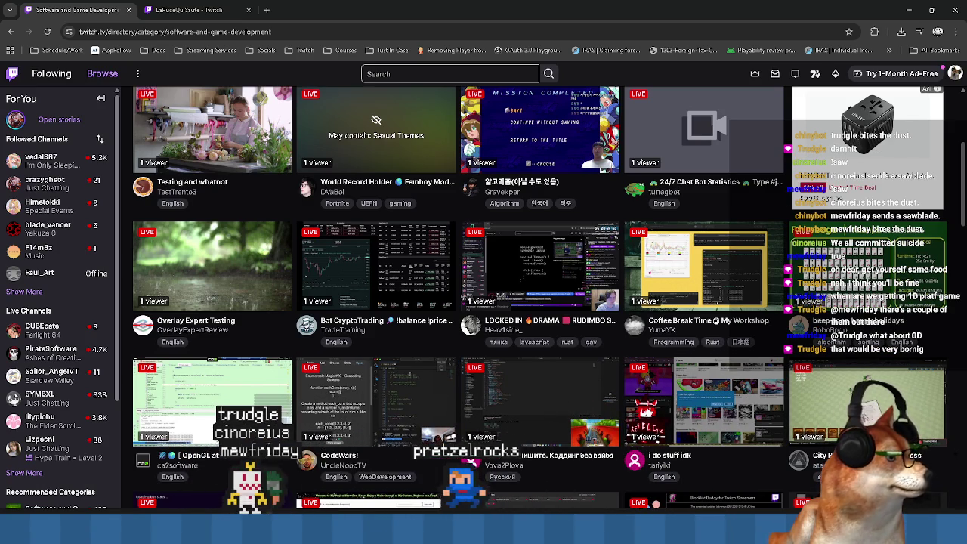
scroll(533, 408, "down", 2)
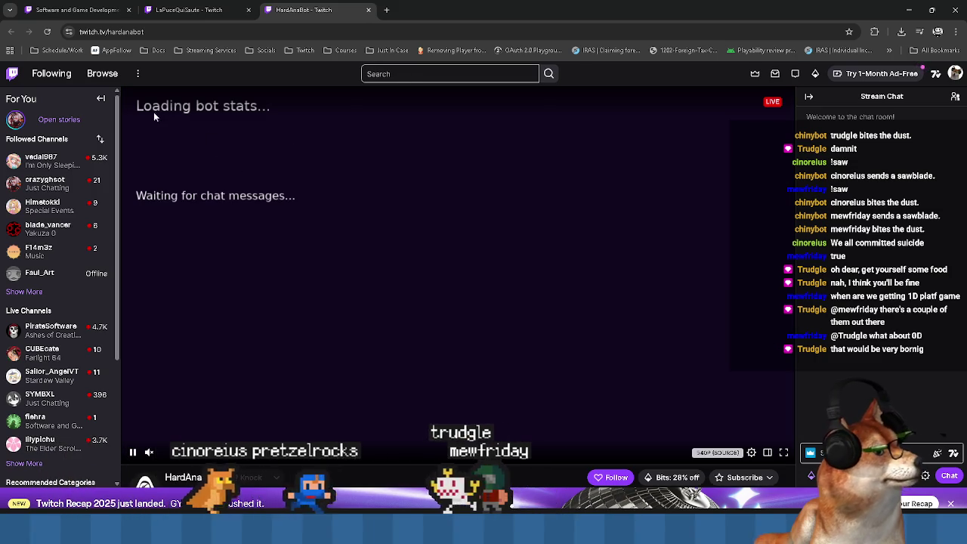
scroll(226, 310, "down", 3)
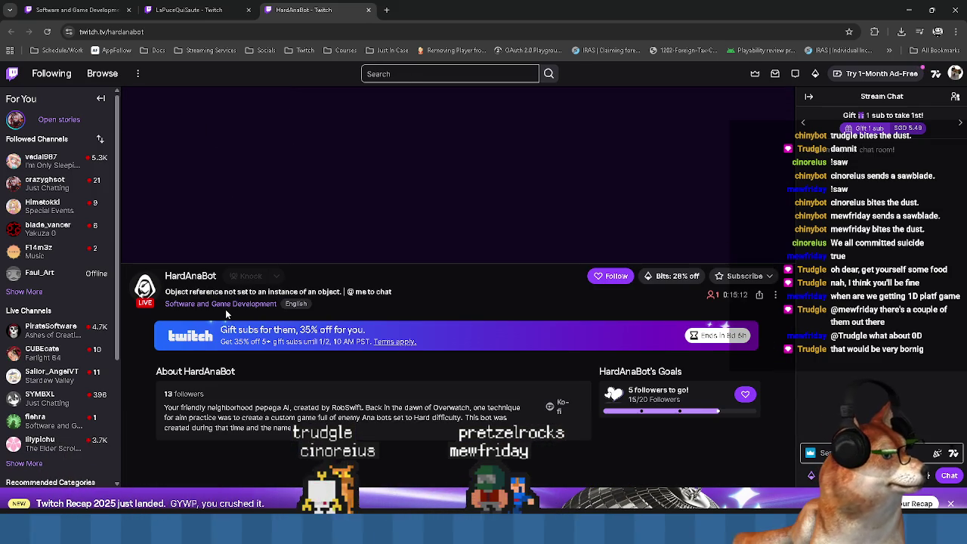